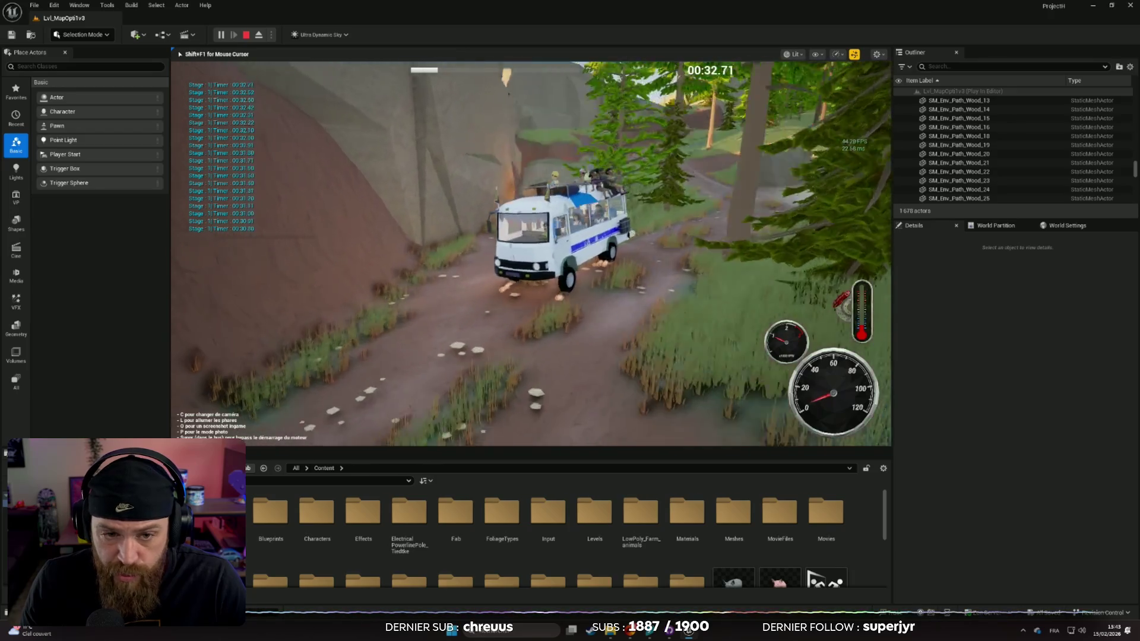
Cycle the bus through two more game camera views, then stop the play session
key(c)
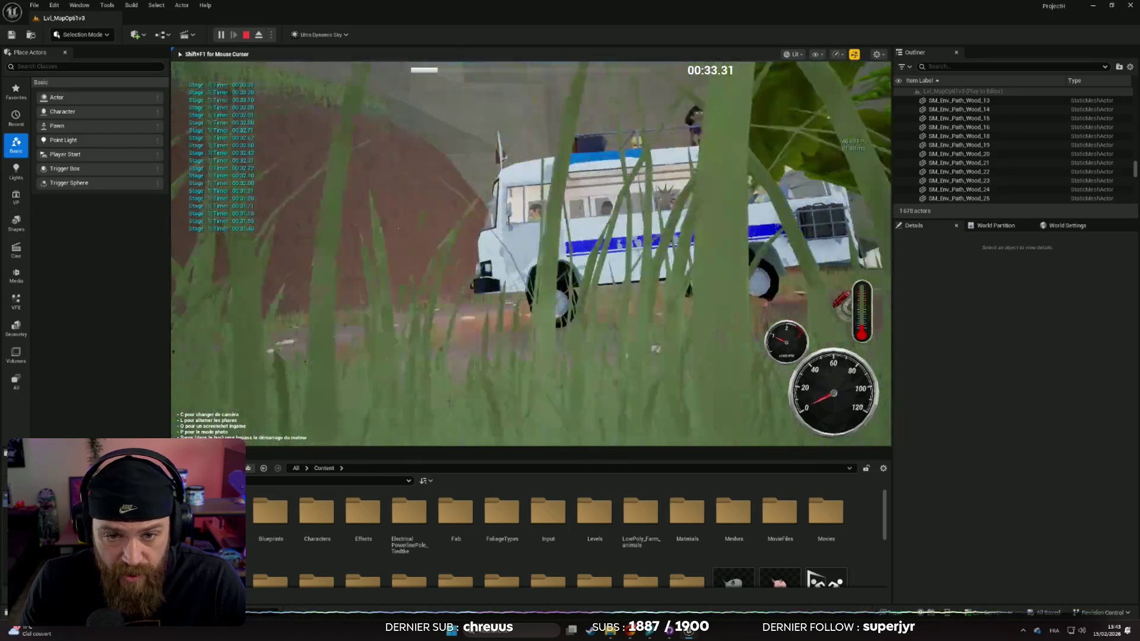
key(c)
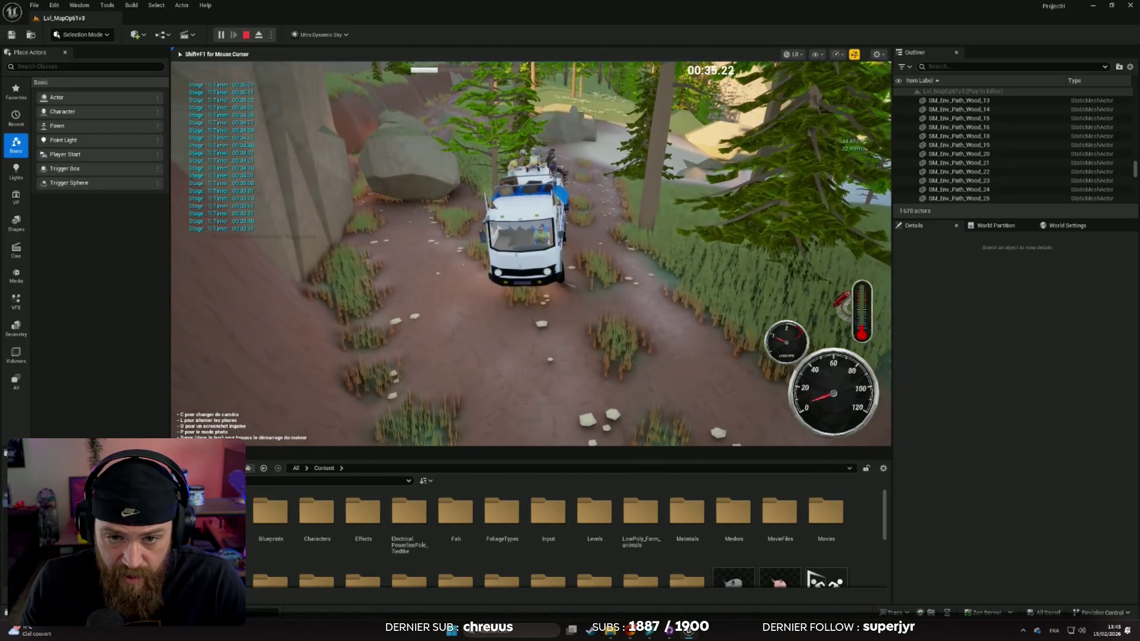
key(Escape)
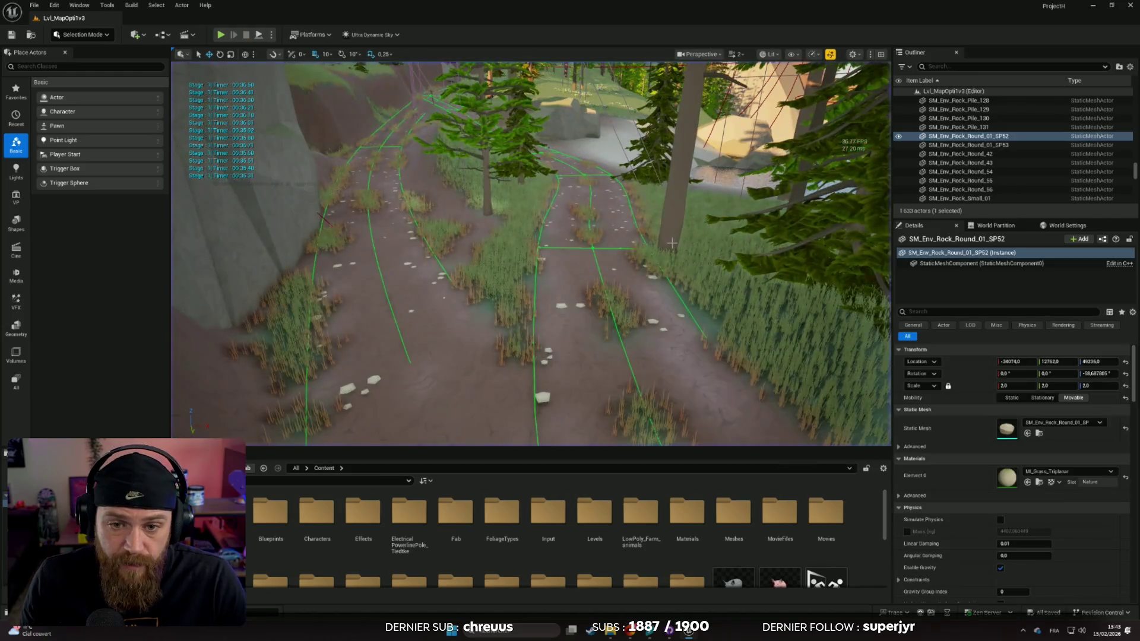
Zoom the viewport to the bus on the road, select BP_Bus1, and open its BP_Bus Blueprint
scroll(531, 252, down, 1)
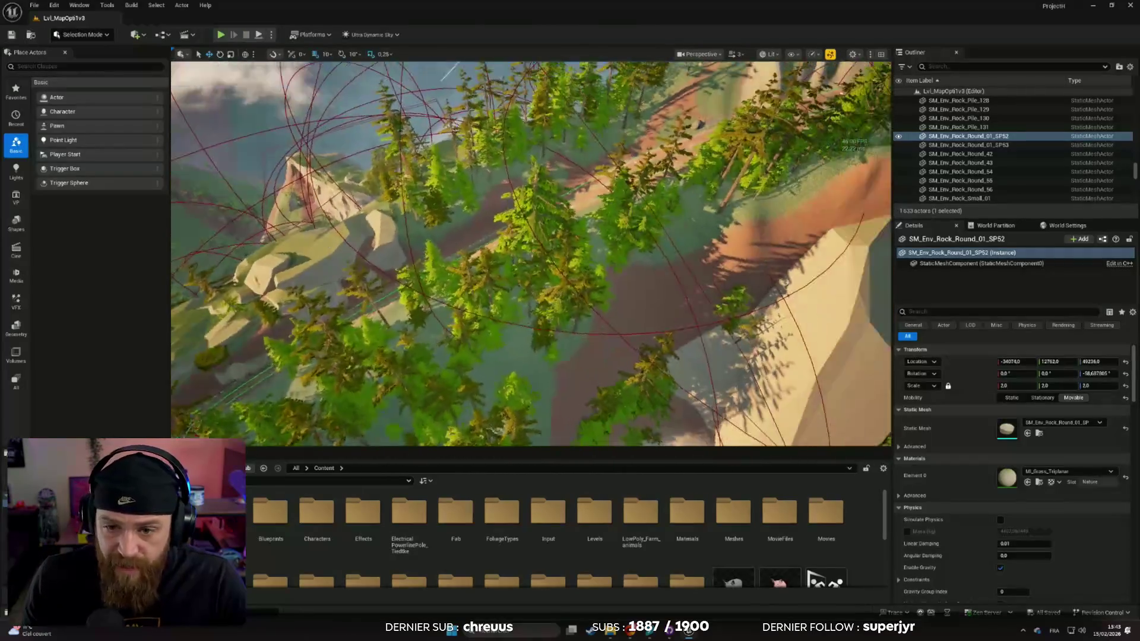
scroll(531, 253, down, 2)
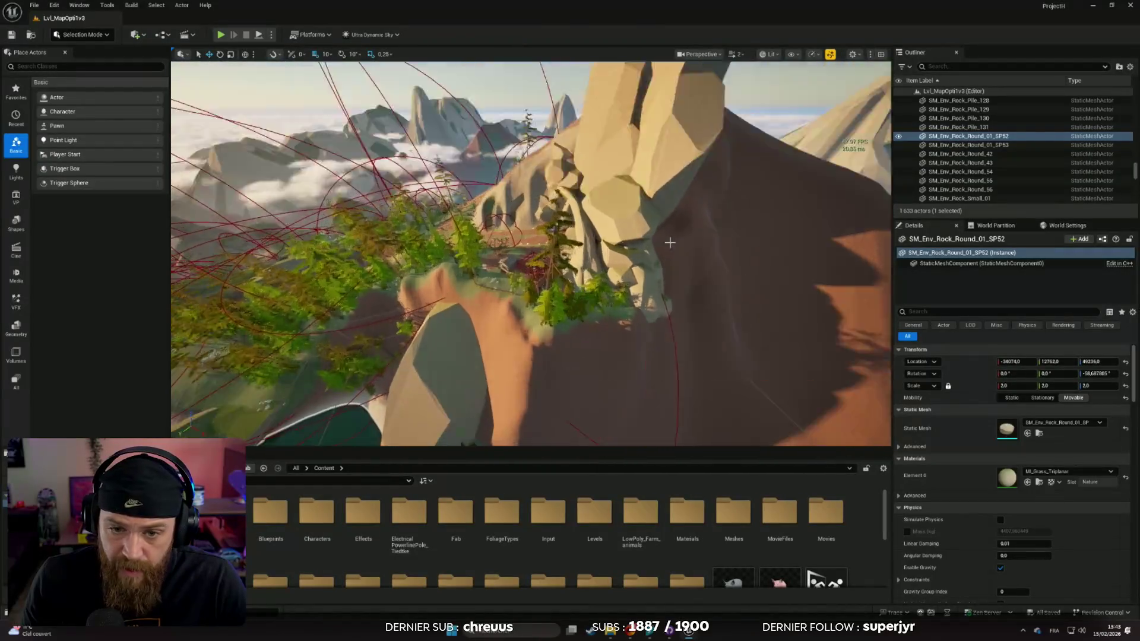
scroll(531, 252, up, 1)
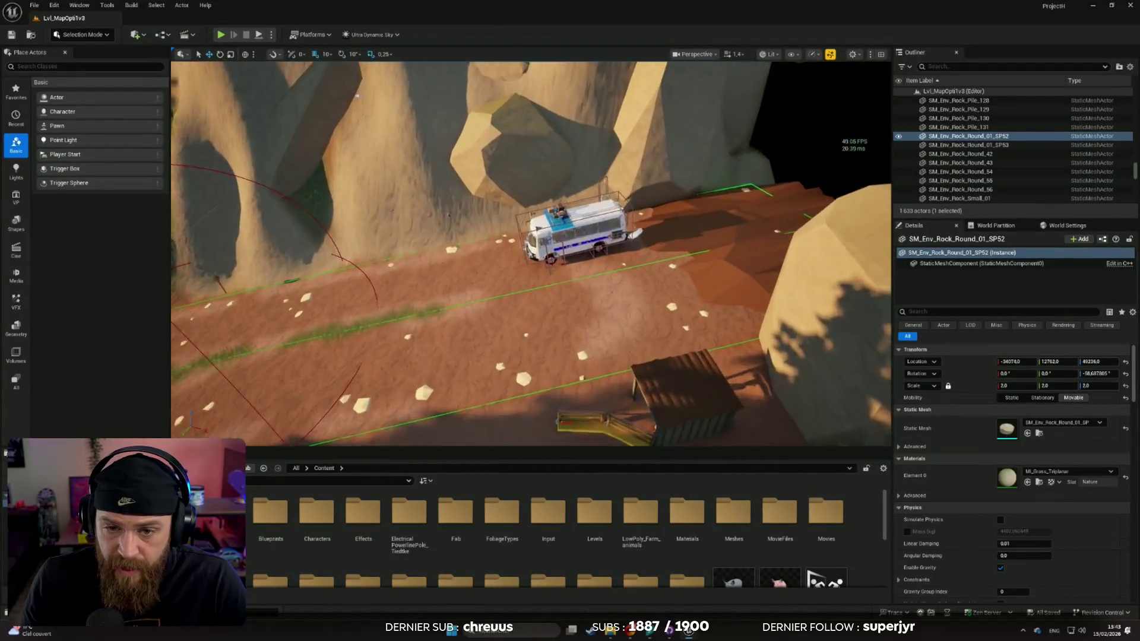
scroll(810, 220, up, 2)
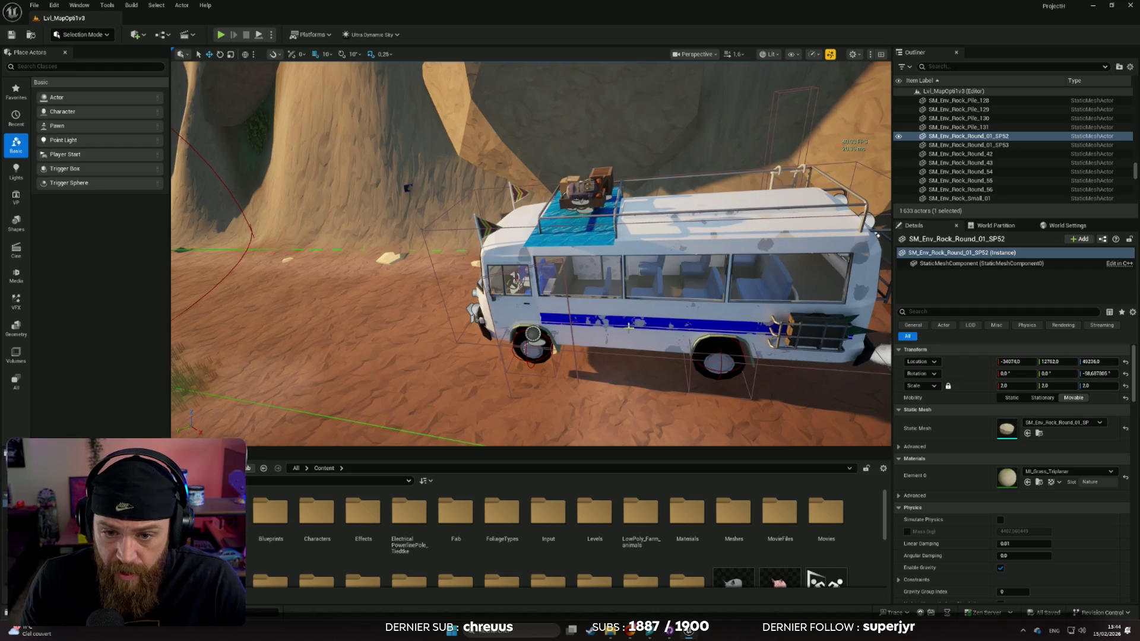
click(575, 360)
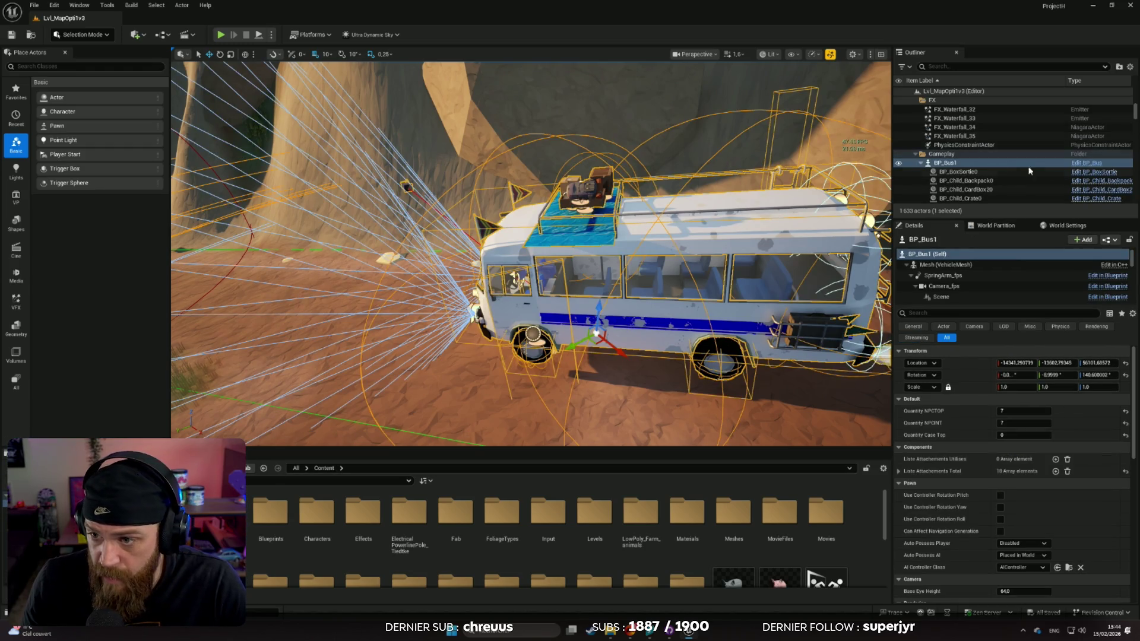
click(1084, 168)
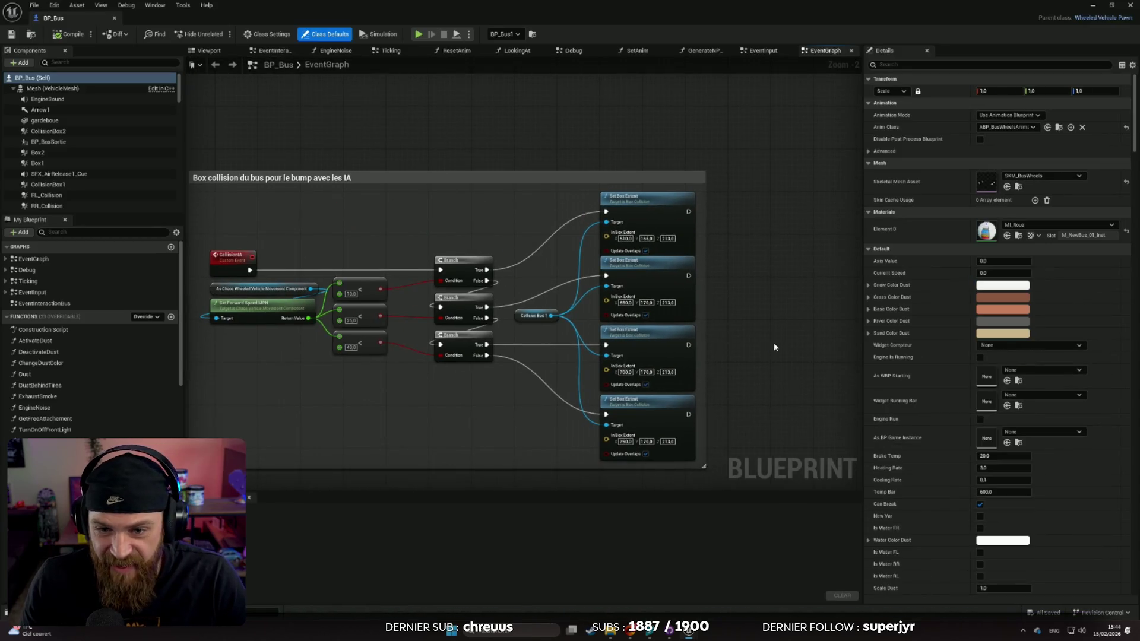
Zoom and pan around the BP_Bus EventGraph, then select the Vehicle Movement Component in the component list
scroll(763, 356, down, 5)
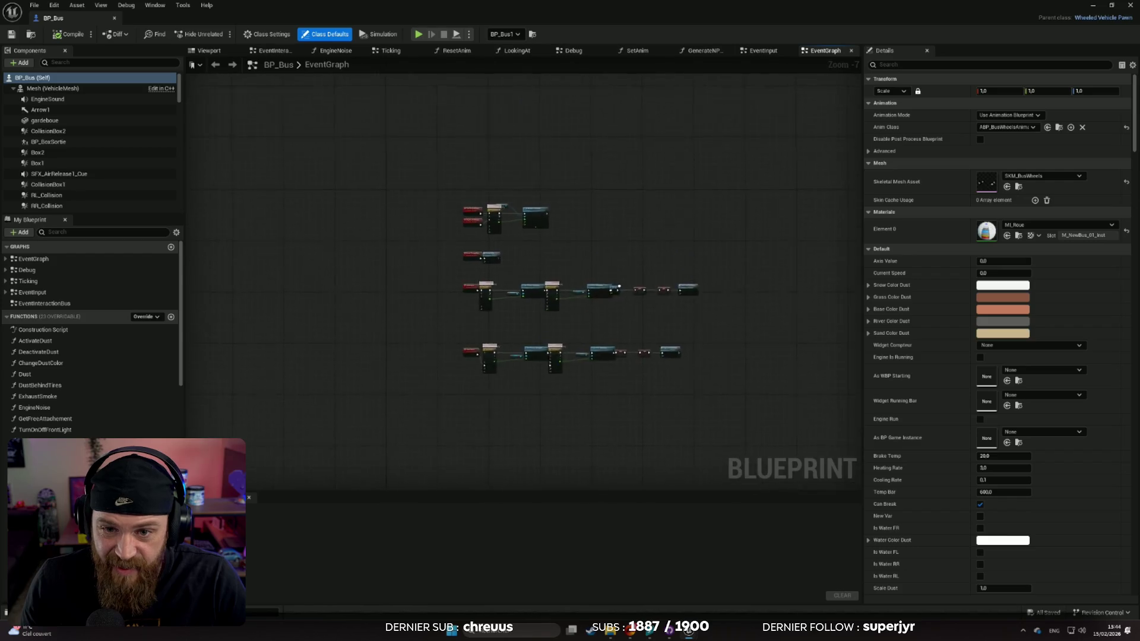
scroll(689, 303, up, 3)
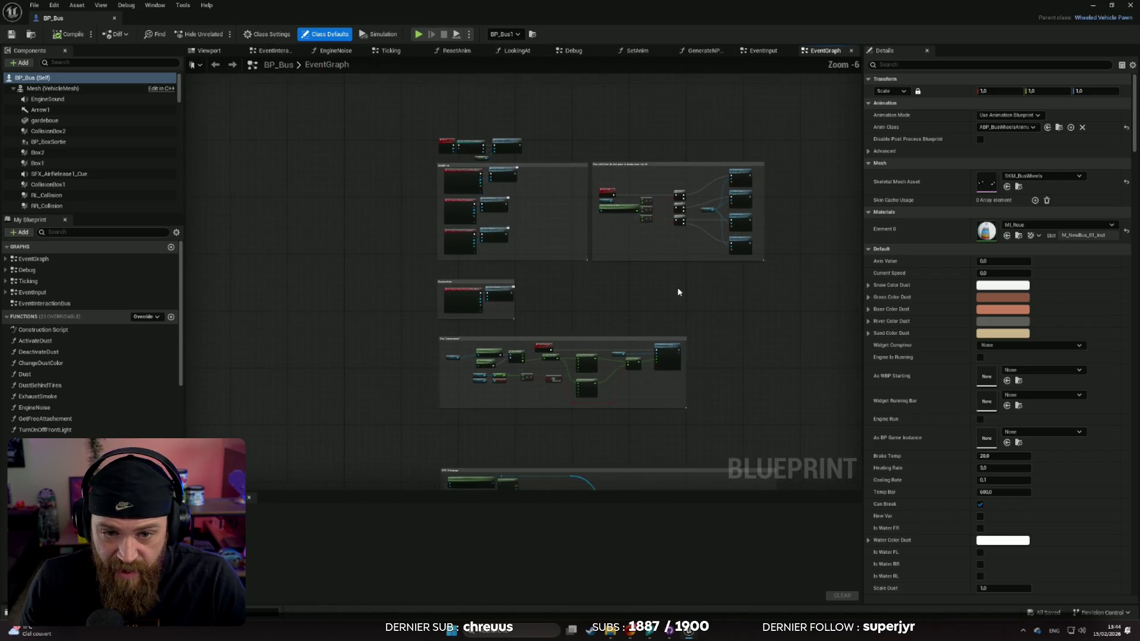
drag(659, 316, 649, 301)
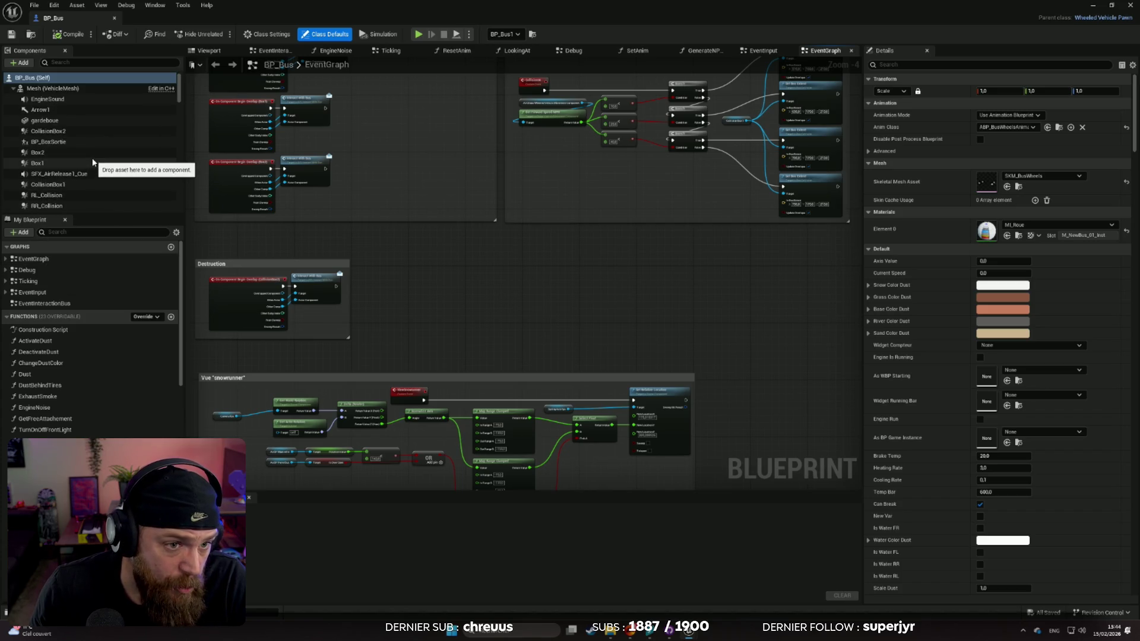
scroll(93, 162, down, 5)
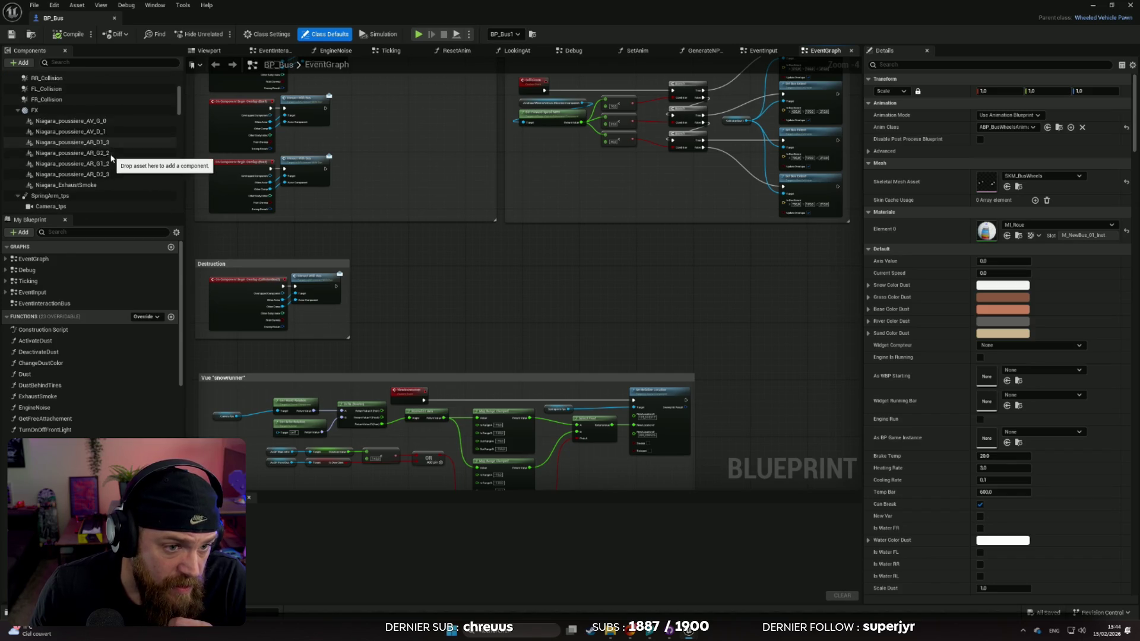
scroll(118, 150, down, 10)
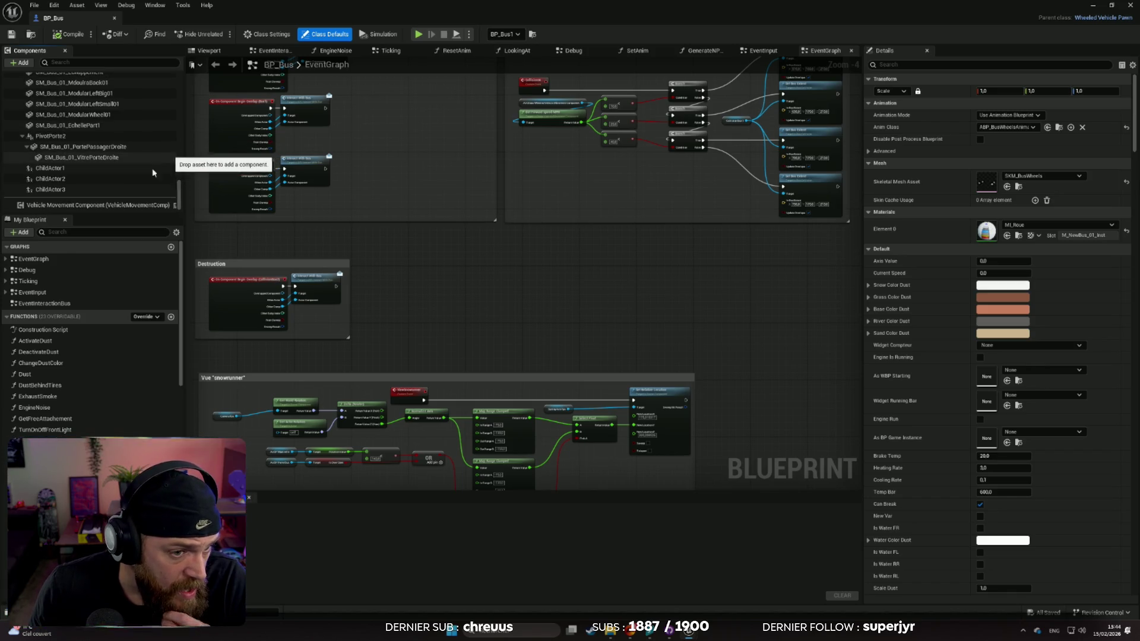
click(105, 203)
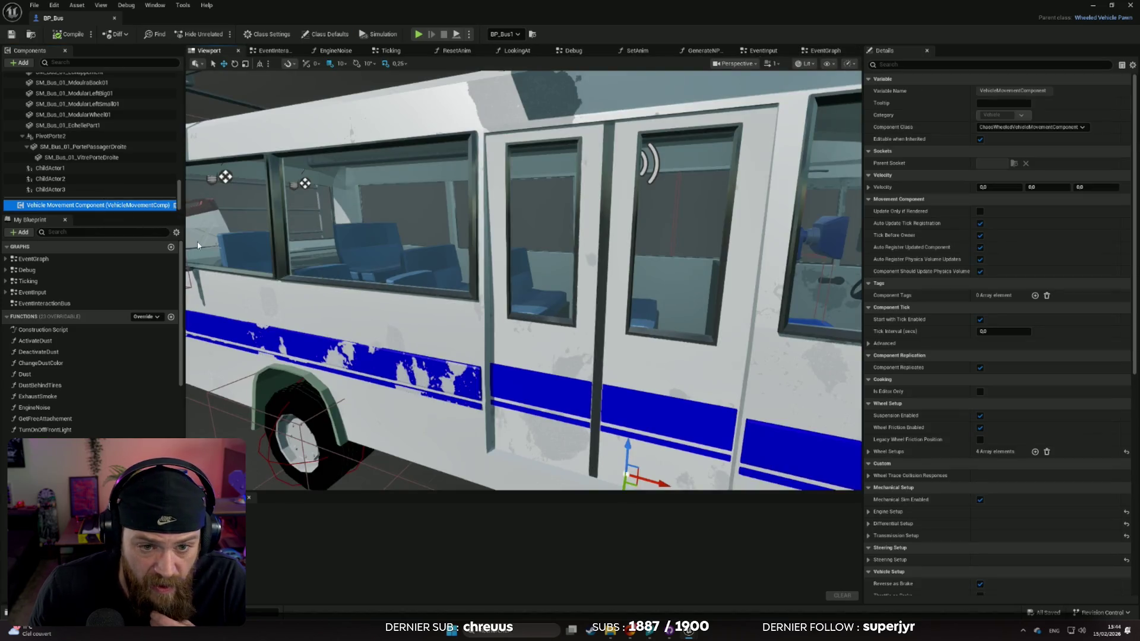
Set Pawn to Ignore under Wheel Trace Collision Responses and compile BP_Bus
scroll(385, 326, down, 10)
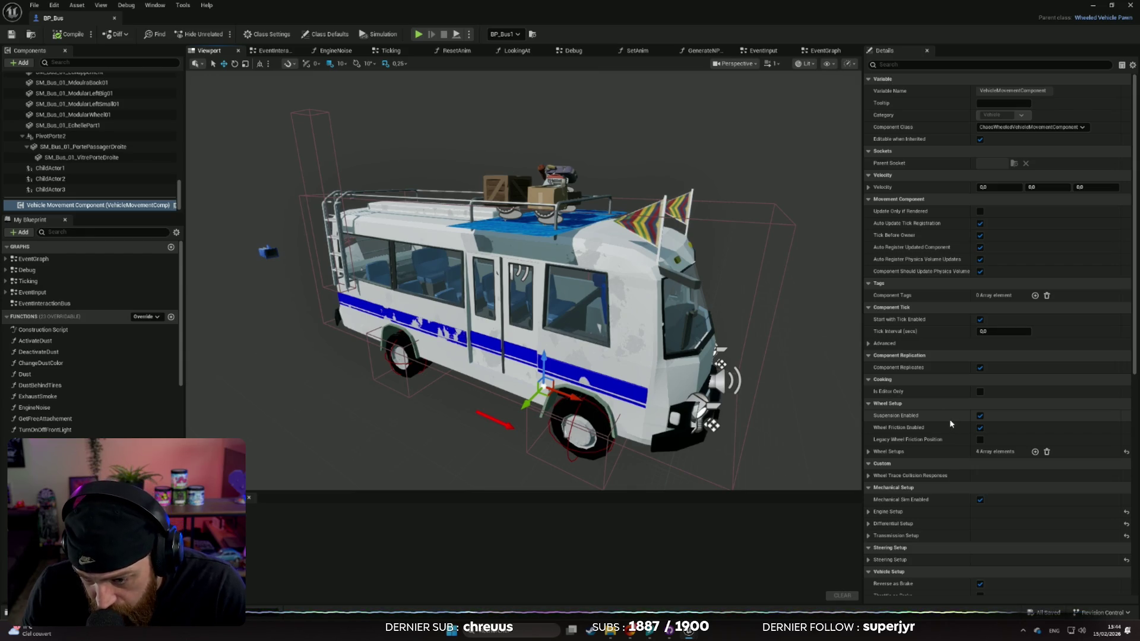
click(868, 476)
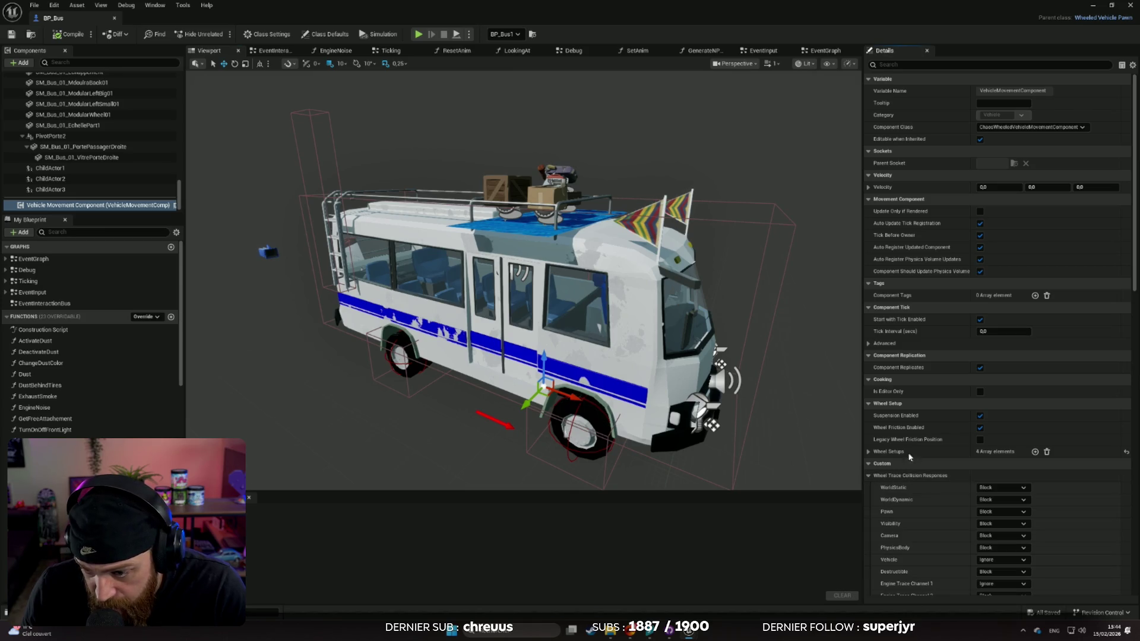
scroll(911, 440, down, 3)
scroll(911, 440, down, 3)
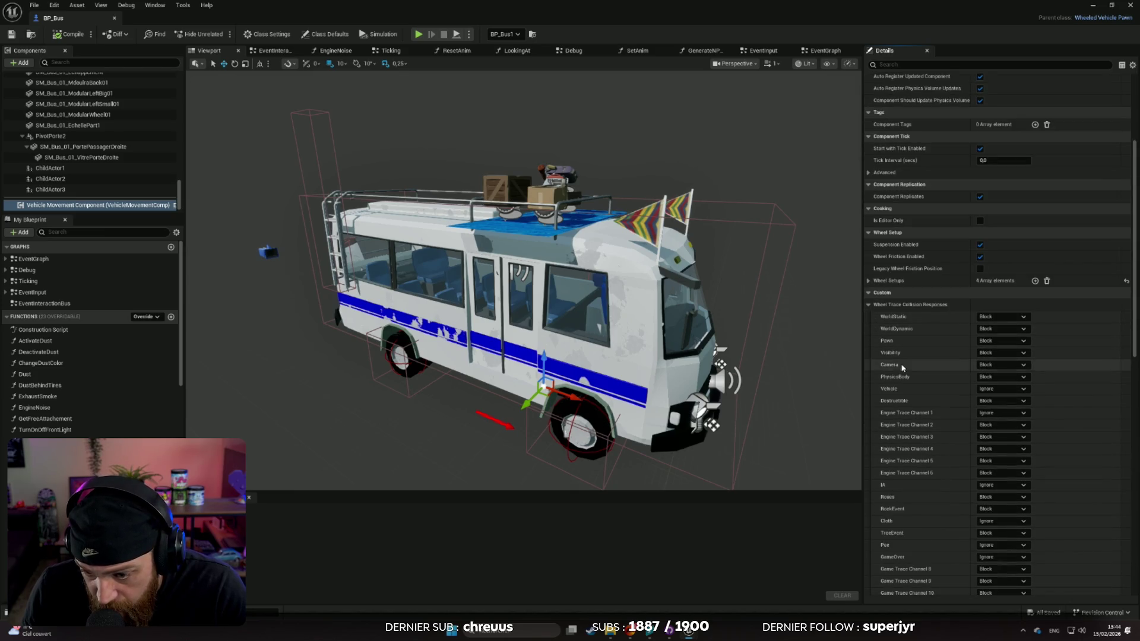
scroll(901, 418, down, 1)
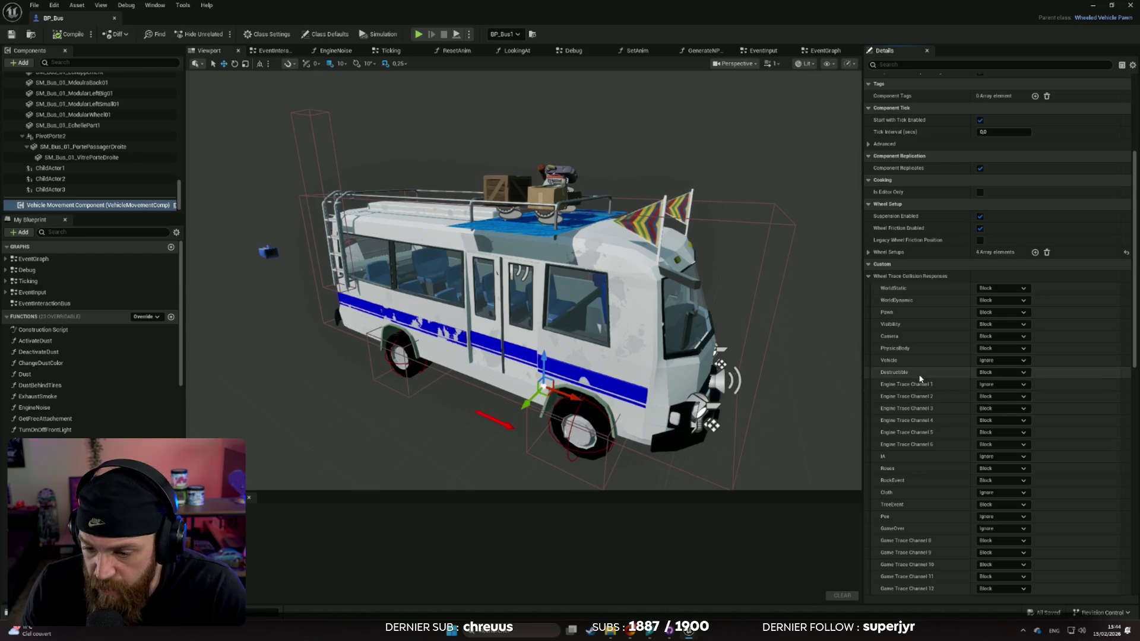
scroll(916, 386, down, 2)
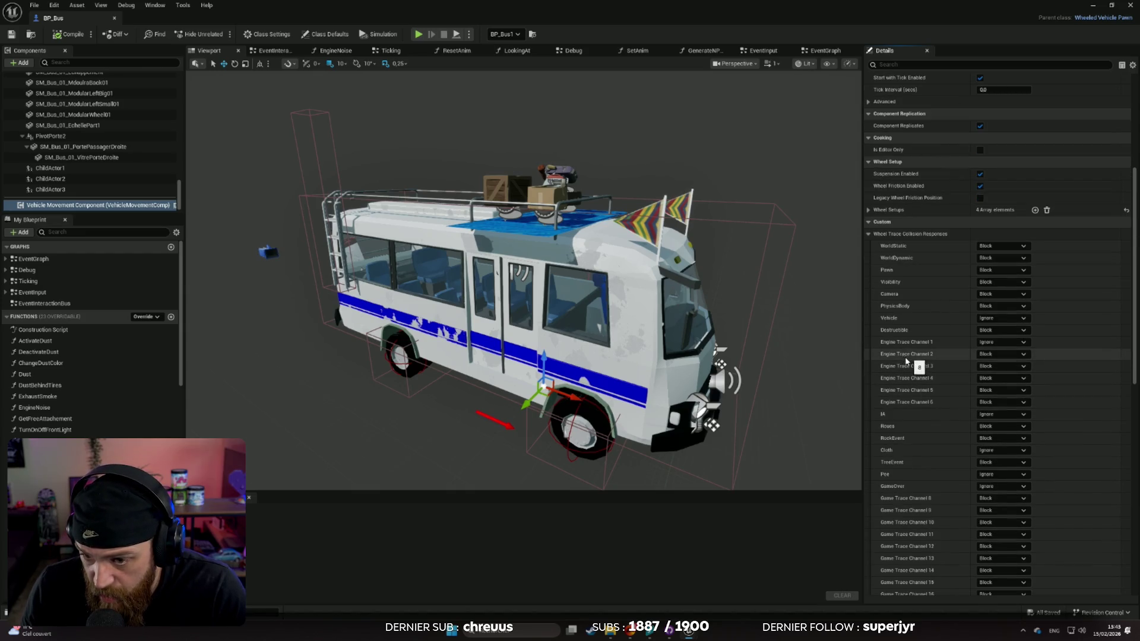
scroll(908, 374, down, 3)
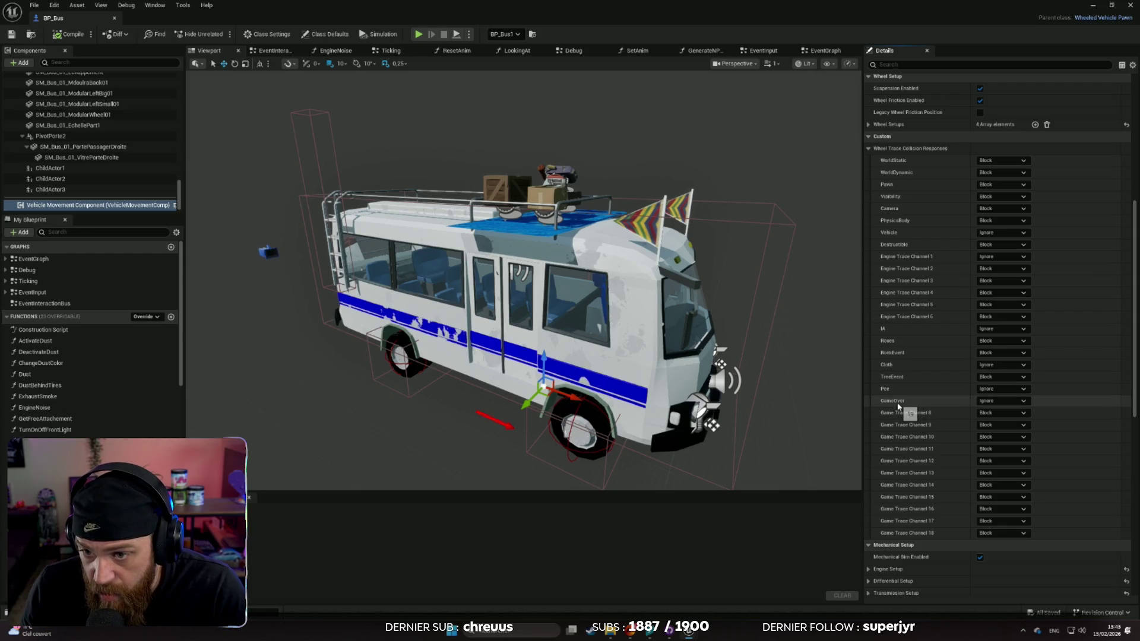
scroll(900, 400, up, 2)
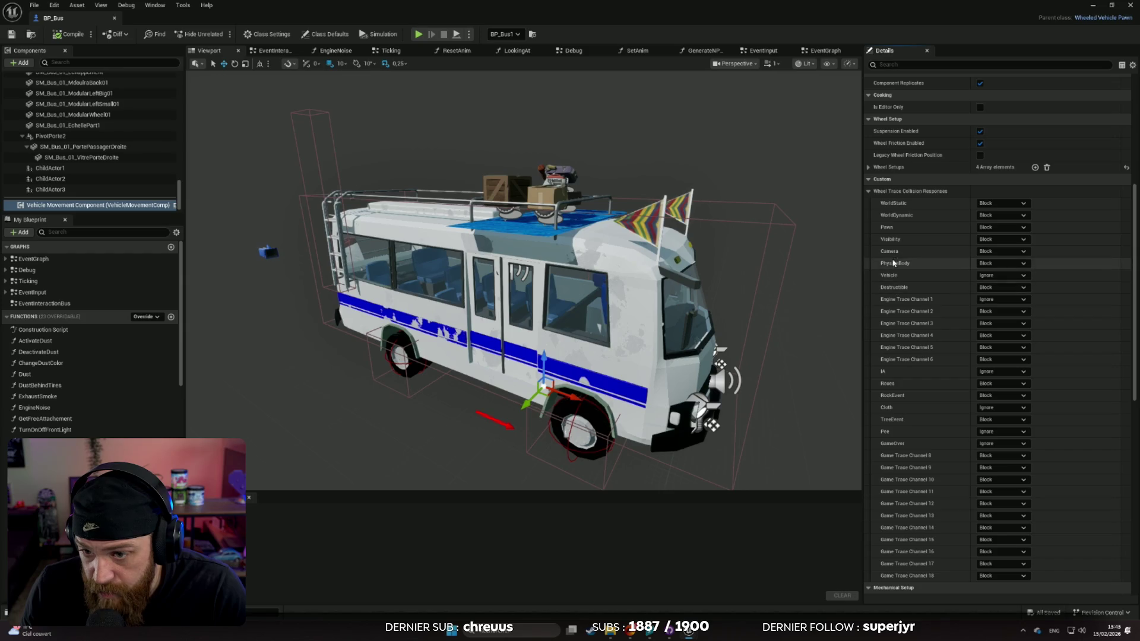
click(998, 229)
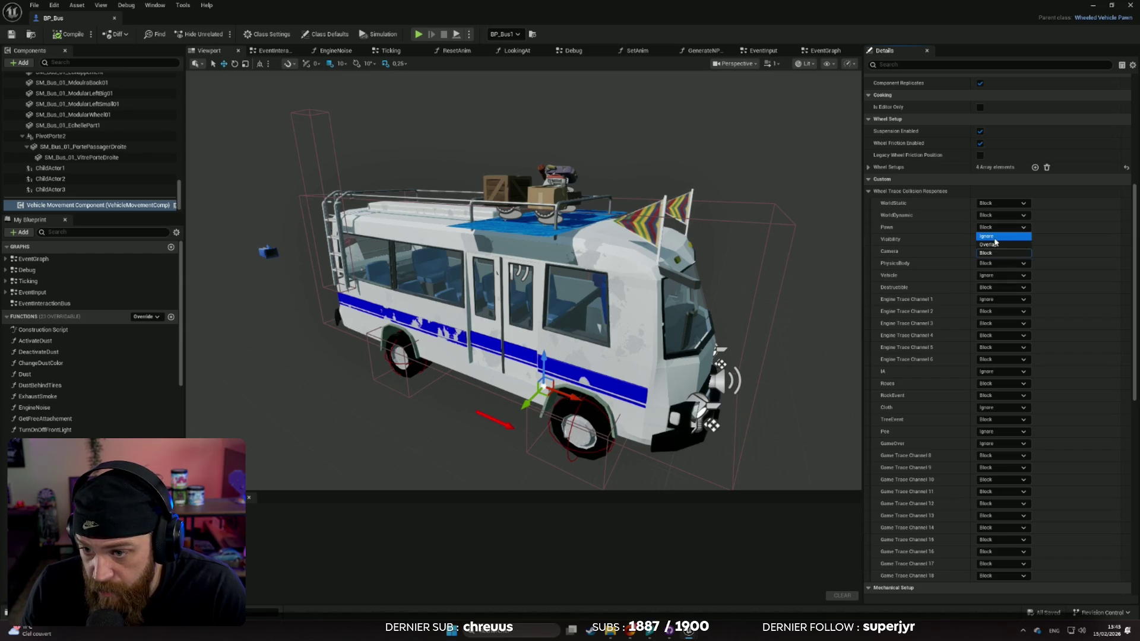
click(996, 237)
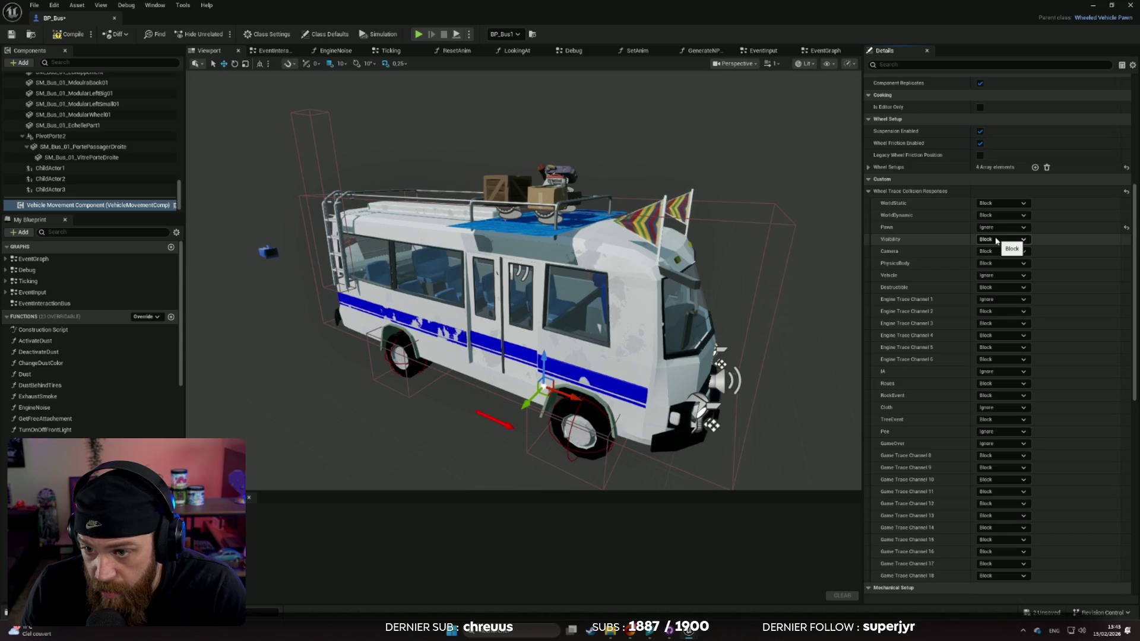
click(68, 36)
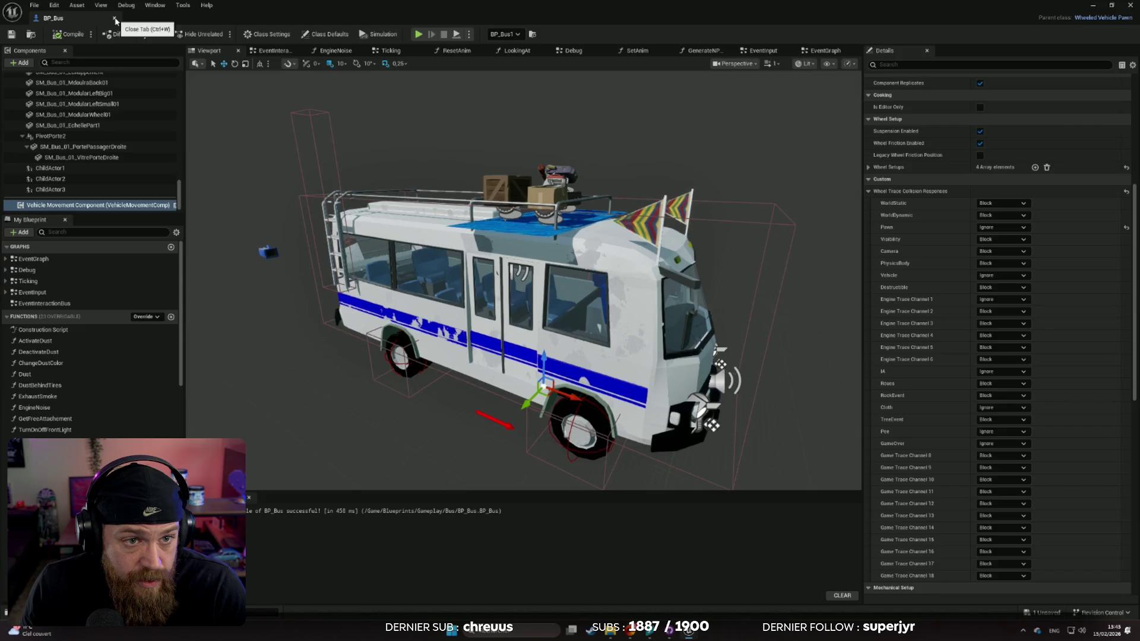
key(alt+Tab)
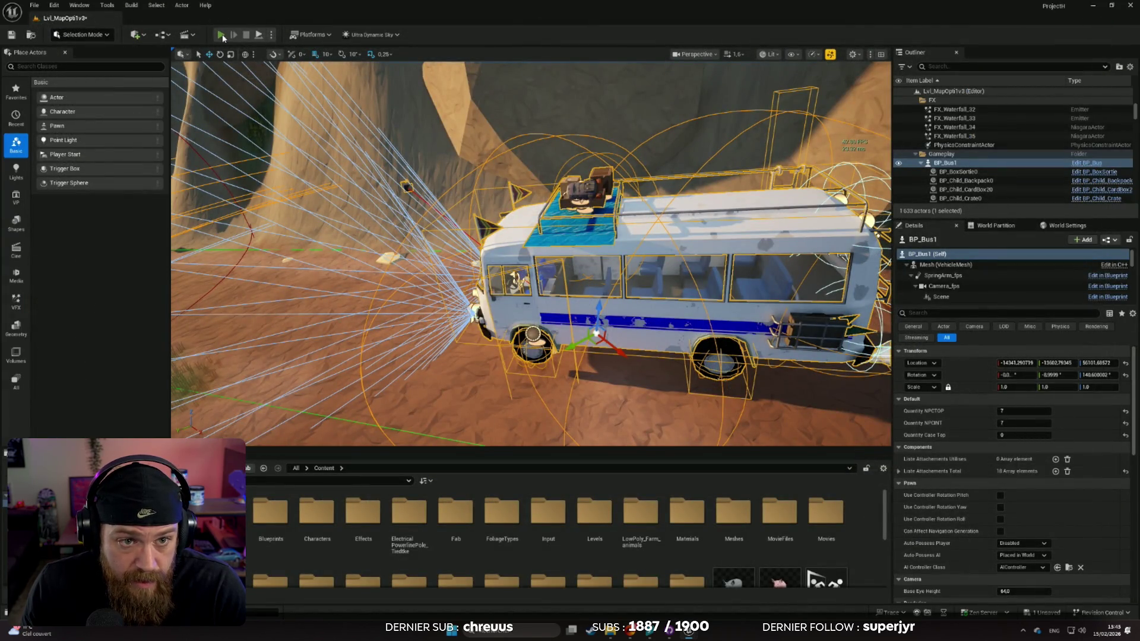
click(221, 35)
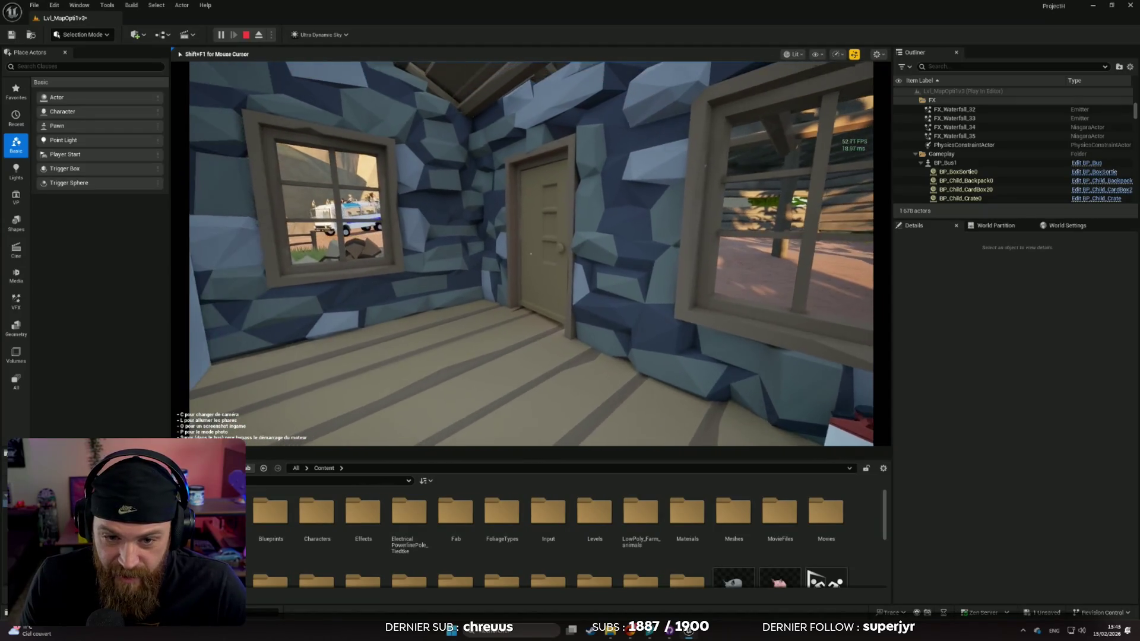
key(e)
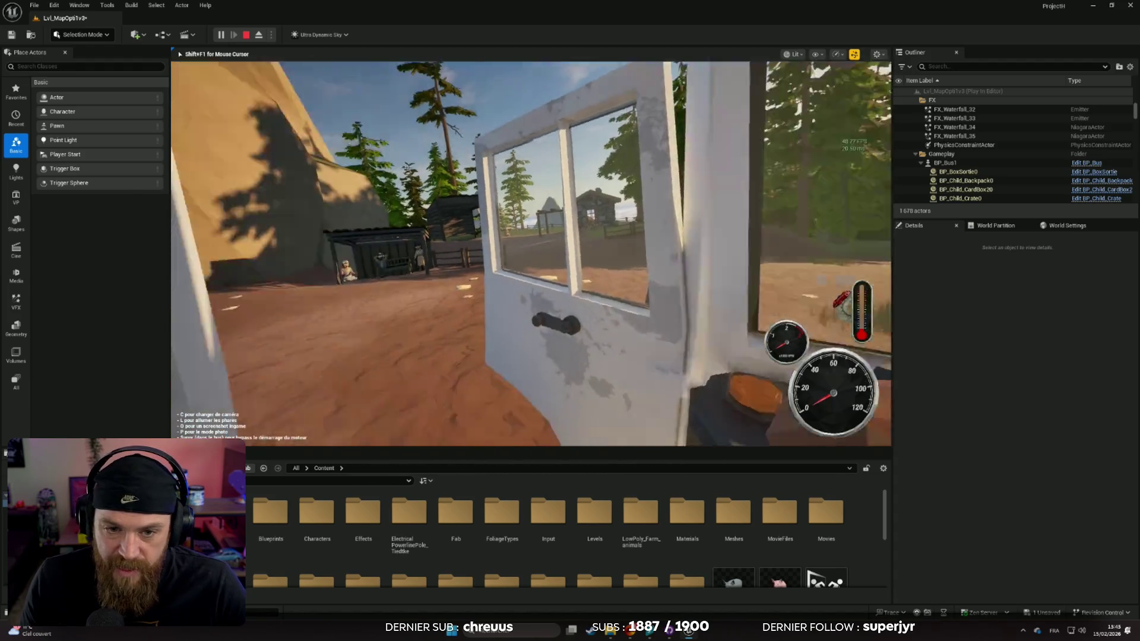
key(c)
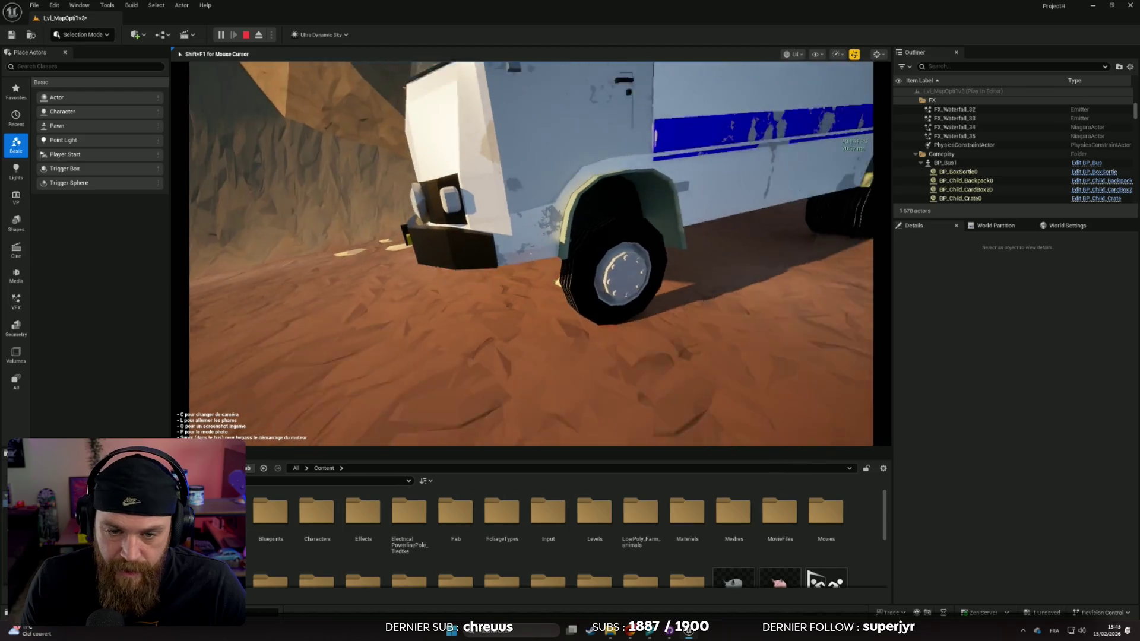
key(e)
key(w)
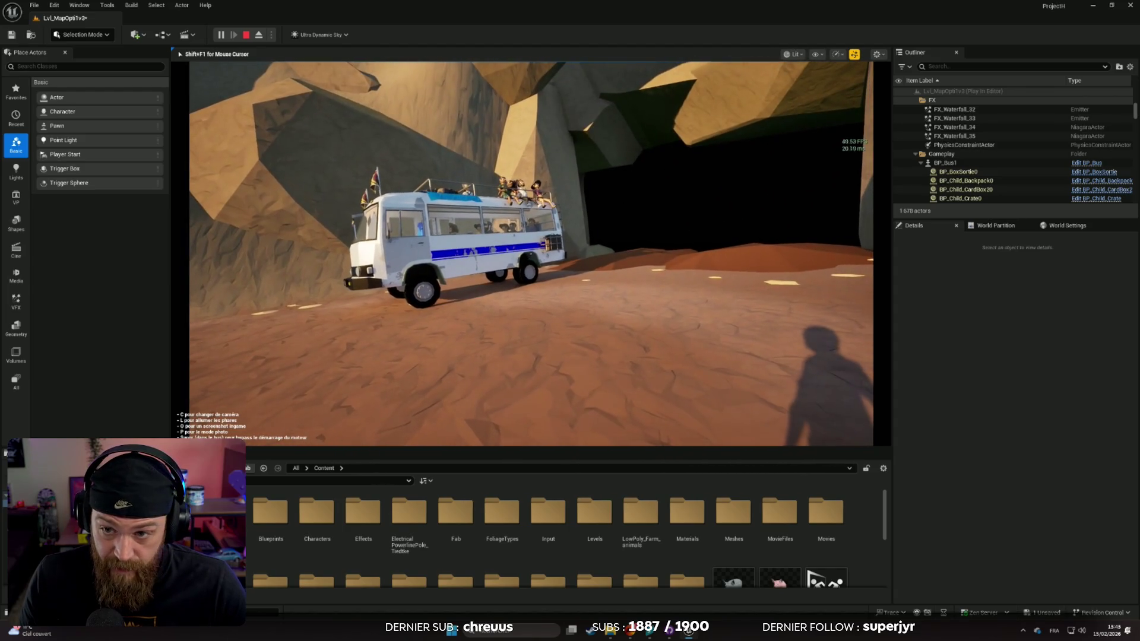
key(w)
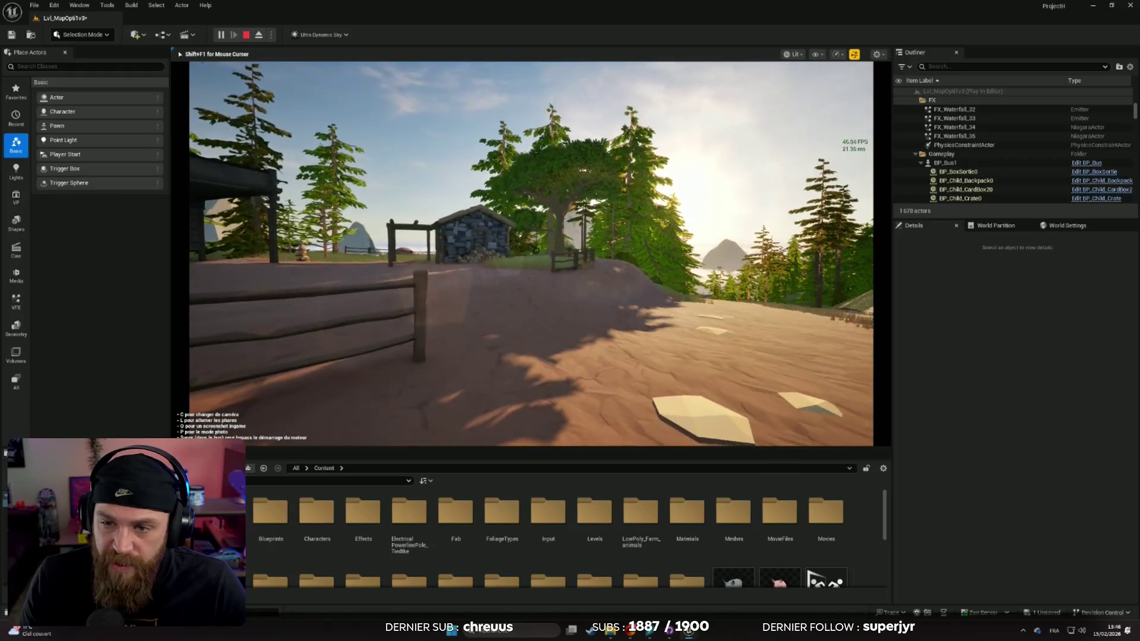
key(w)
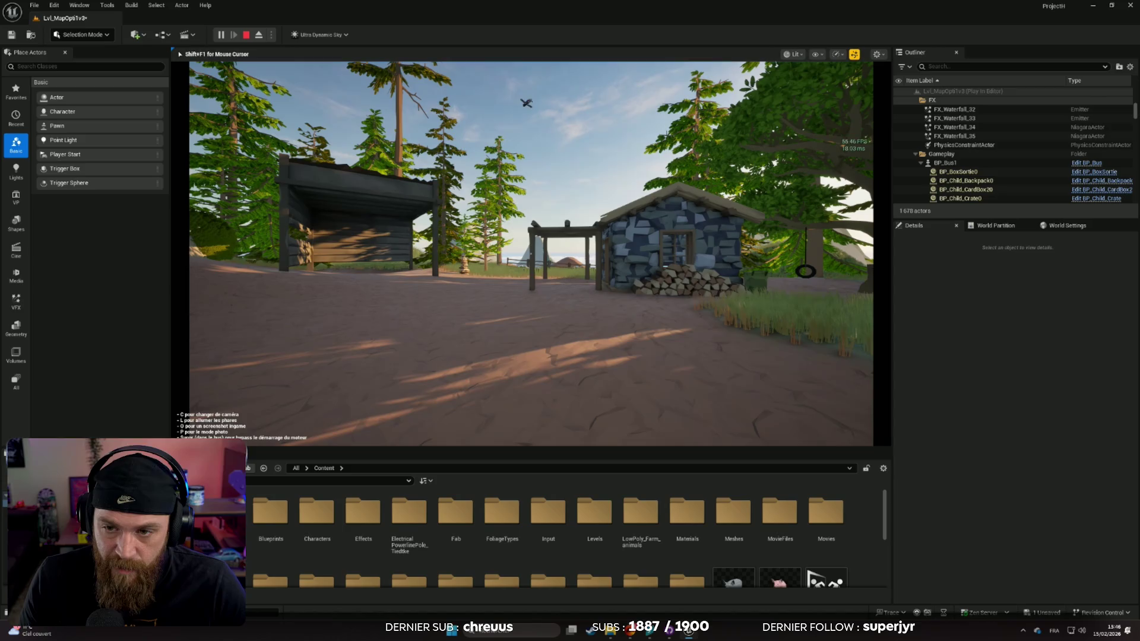
key(c)
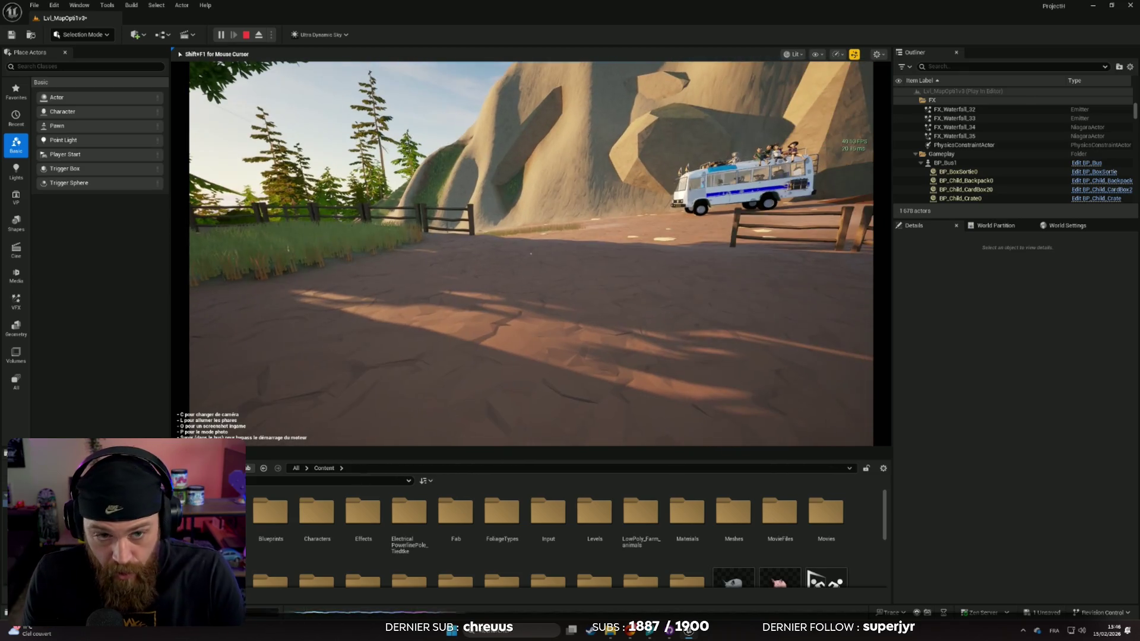
key(Escape)
scroll(531, 253, up, 2)
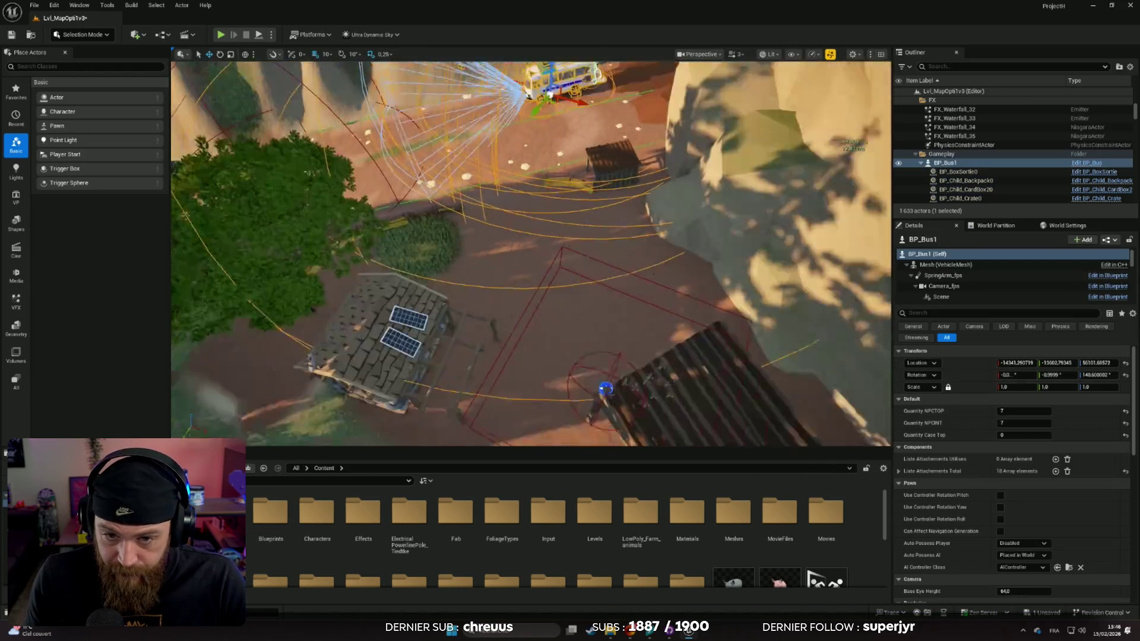
Save Lvl_MapOpti1v3, move the view near BP_Bus1, and start simulating with the bus focused
key(ctrl+s)
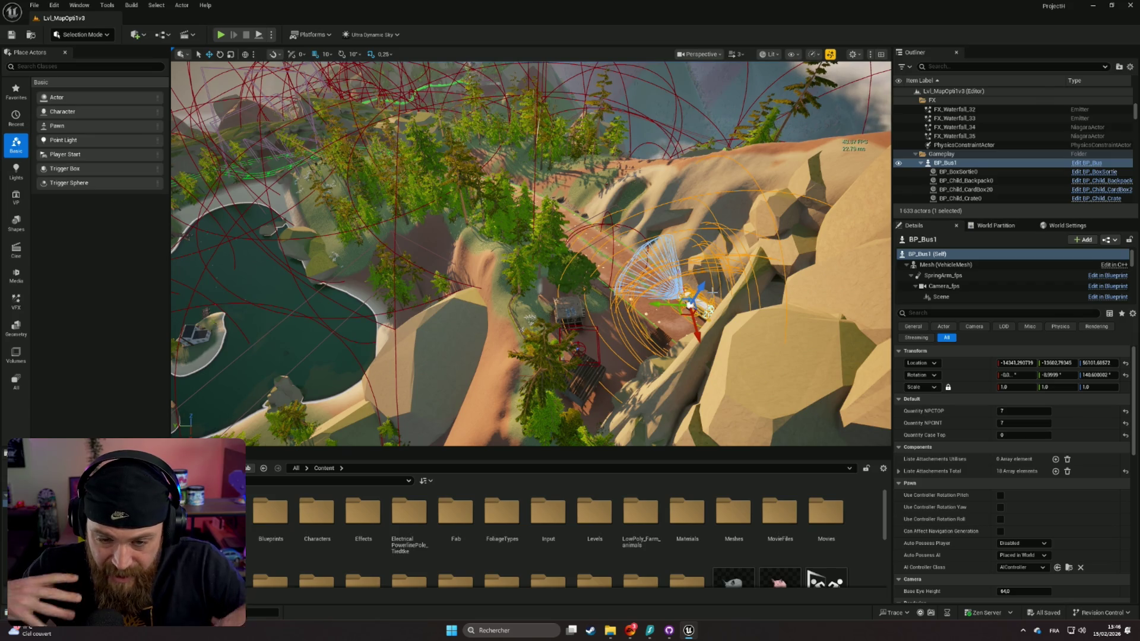
mouse_move(531, 254)
mouse_down()
mouse_move(439, 208)
mouse_move(309, 52)
mouse_up()
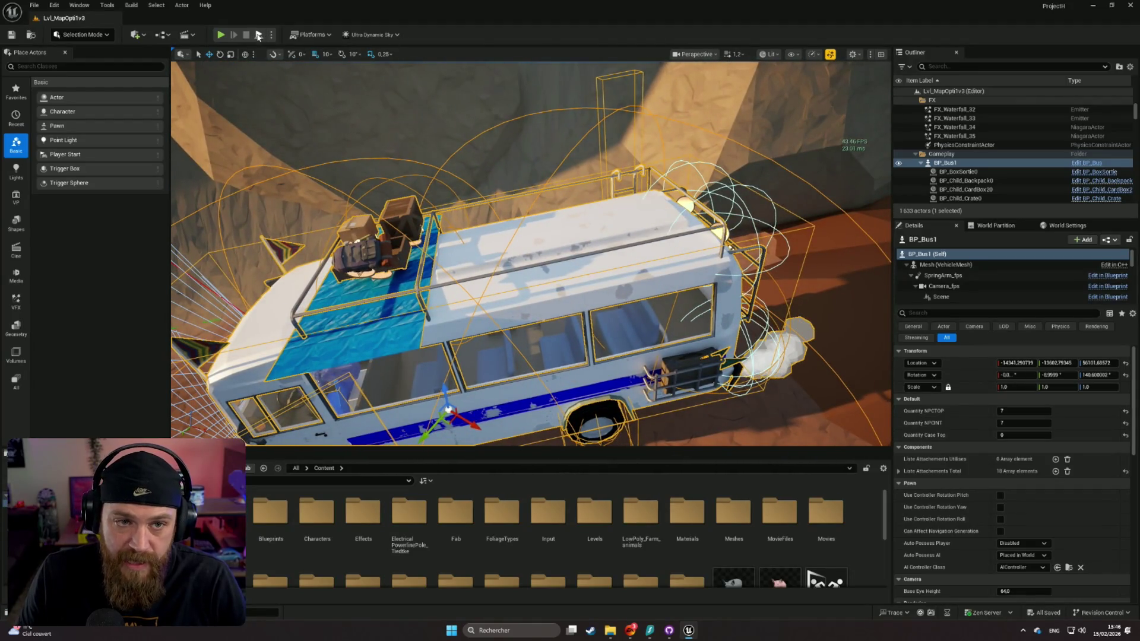
click(613, 266)
key(f)
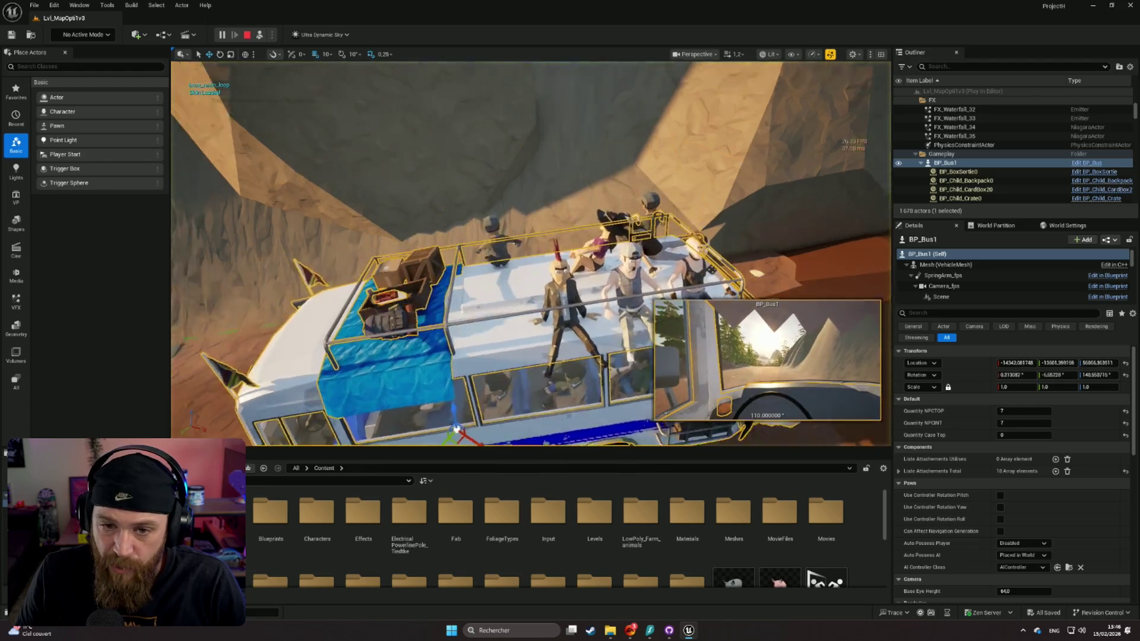
Orbit and frame the simulated bus, then select the Landscape and fly along the cliff road
drag(564, 253, 486, 267)
drag(570, 202, 543, 197)
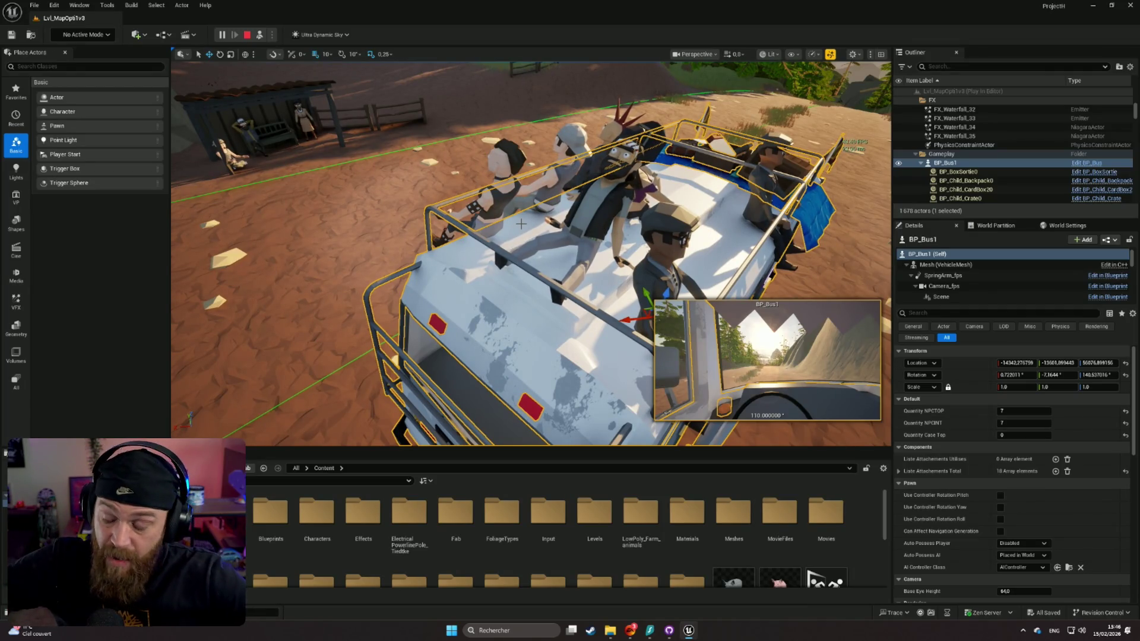
key(f)
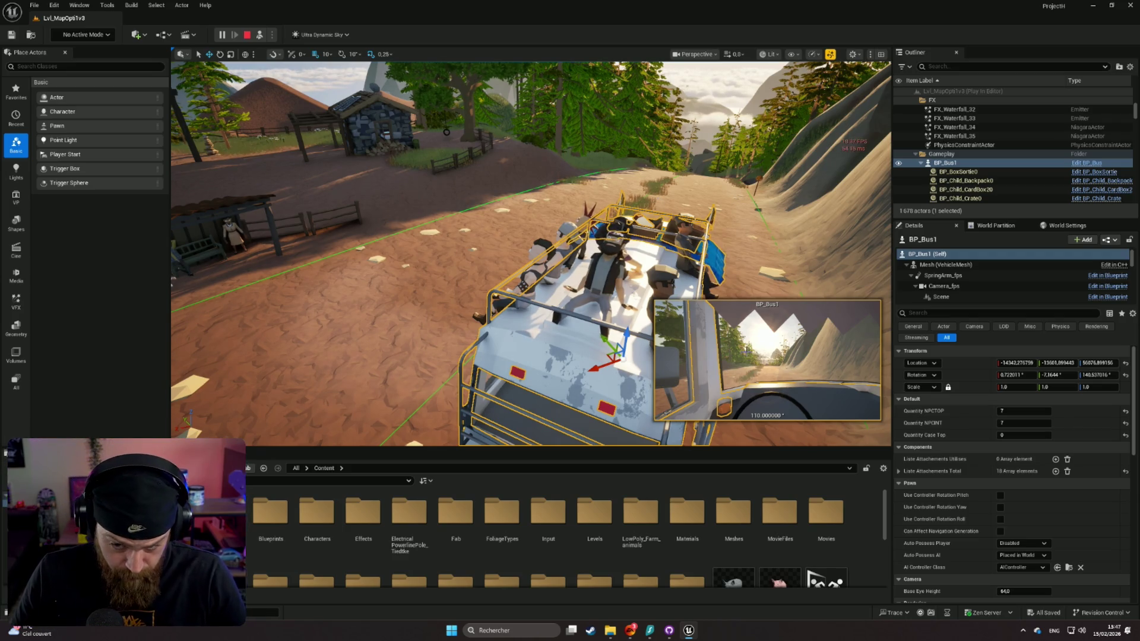
click(775, 366)
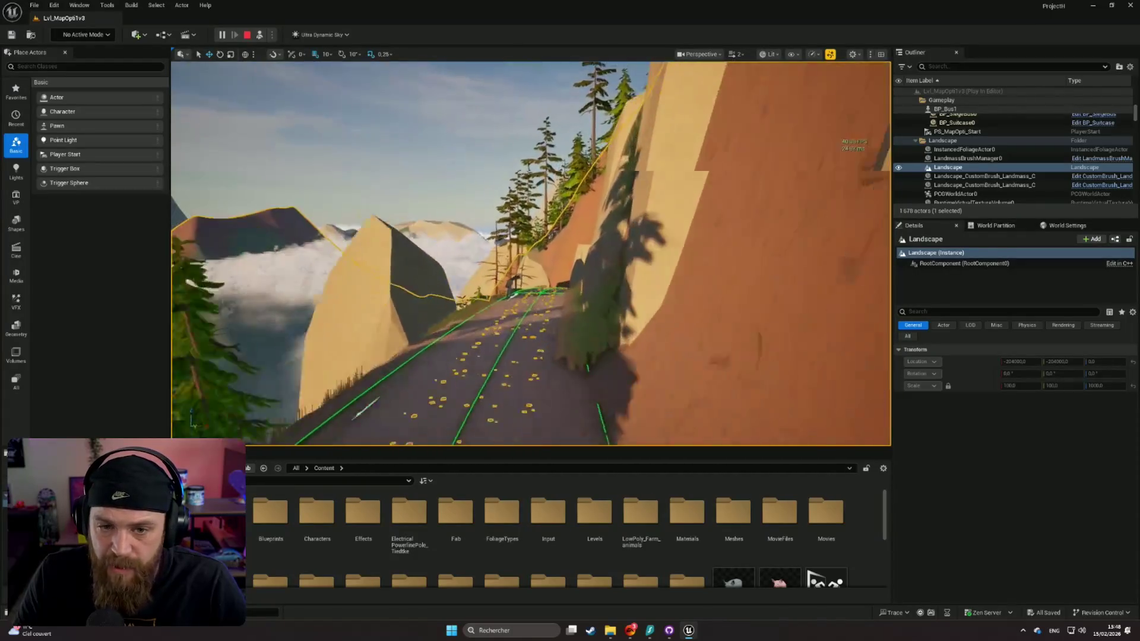
key(w)
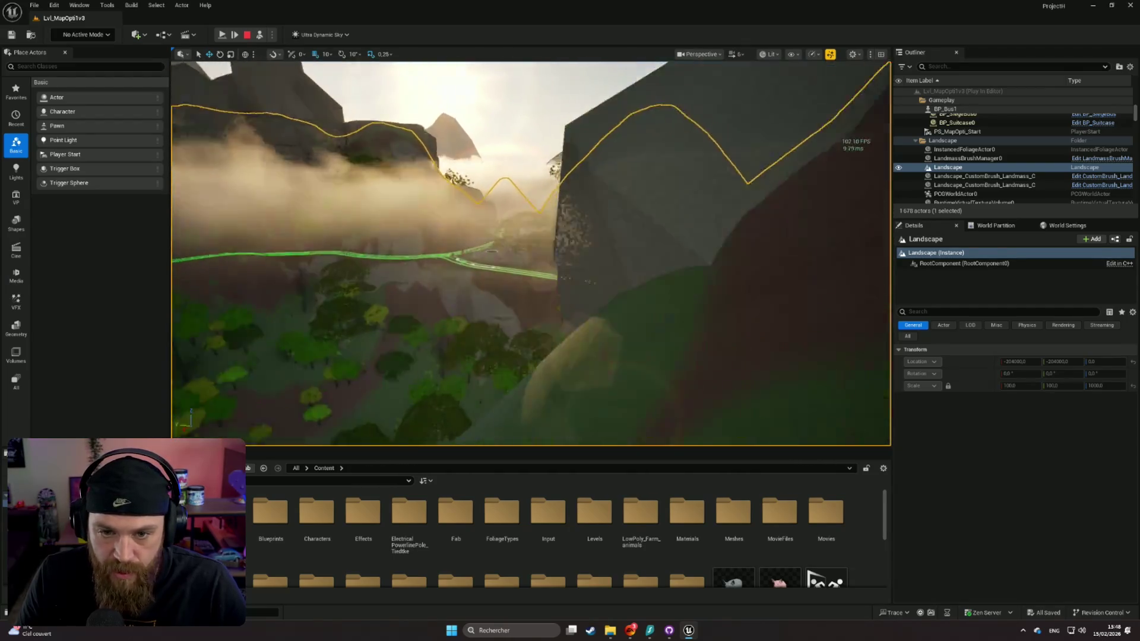
Move the view to the ranch, enlarge the Content Browser, and open the oiseauSTART_Anim animation
scroll(531, 253, down, 2)
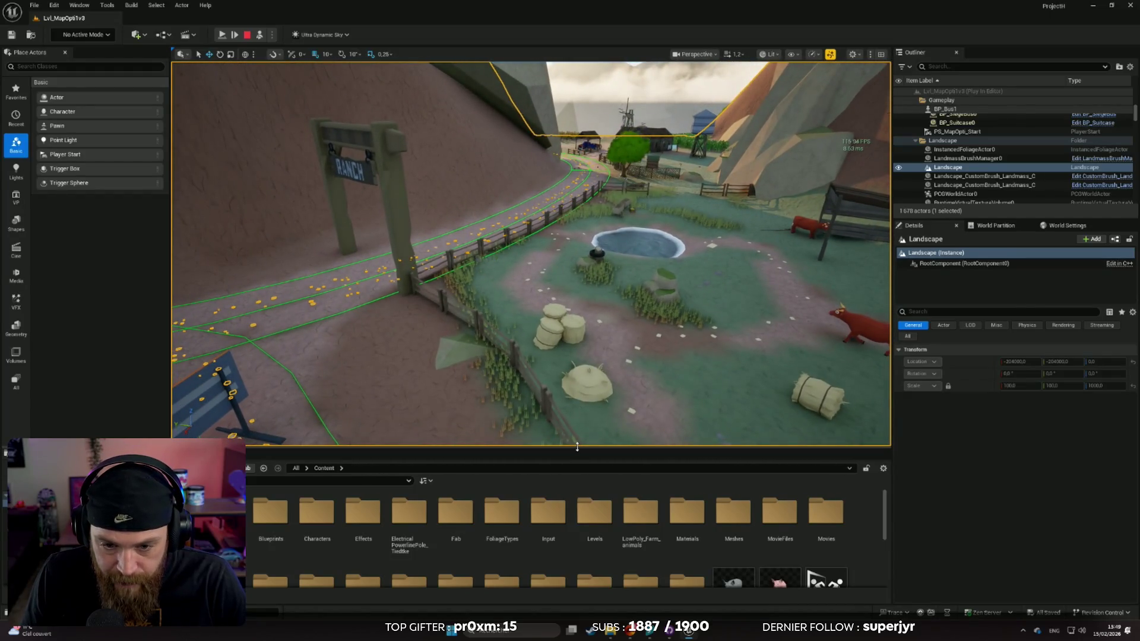
drag(577, 453, 577, 300)
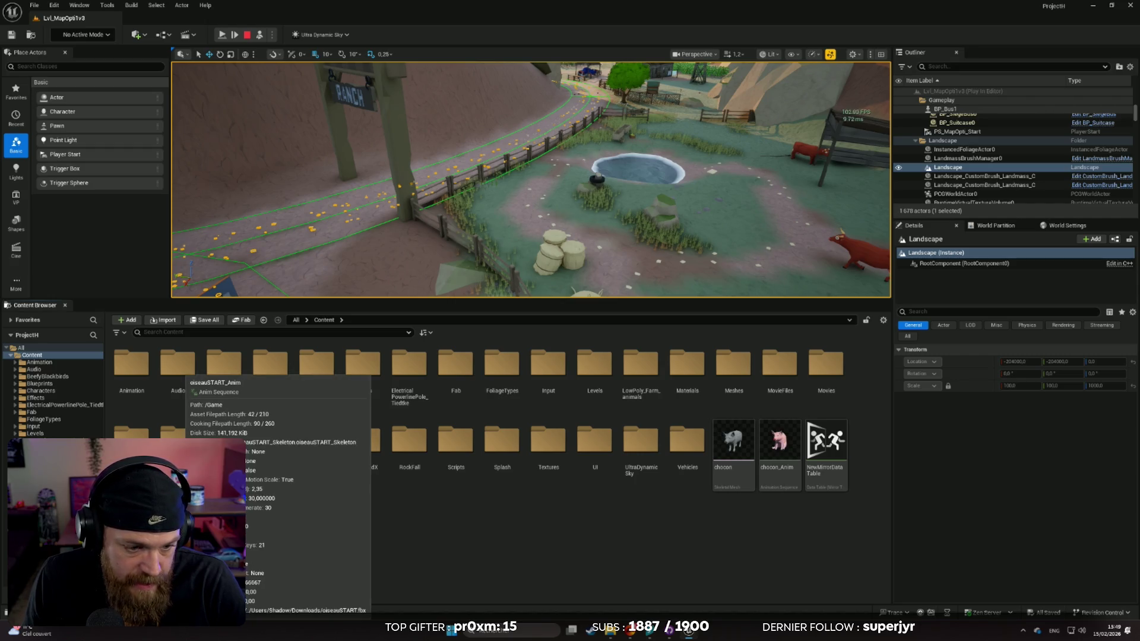
double_click(178, 510)
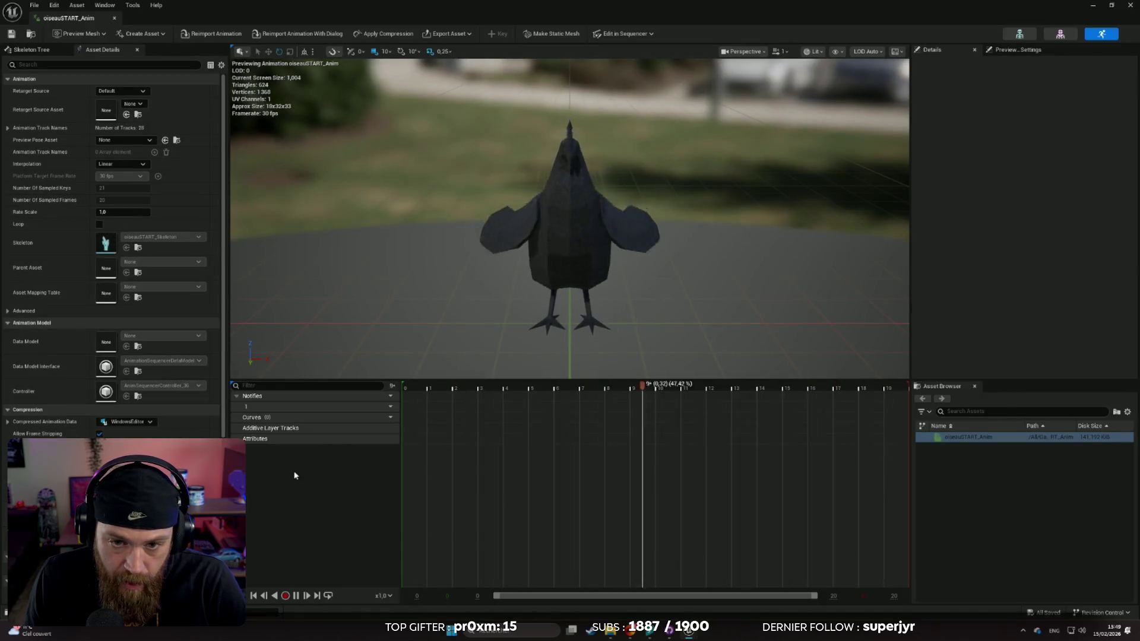
Preview the bird animation, close it and the Unreal Editor, and move the project folder window aside
mouse_move(643, 312)
mouse_down()
mouse_move(629, 304)
mouse_move(682, 297)
mouse_move(641, 310)
mouse_move(676, 305)
mouse_move(665, 307)
mouse_move(664, 333)
mouse_move(653, 285)
mouse_move(641, 320)
mouse_move(618, 303)
mouse_up()
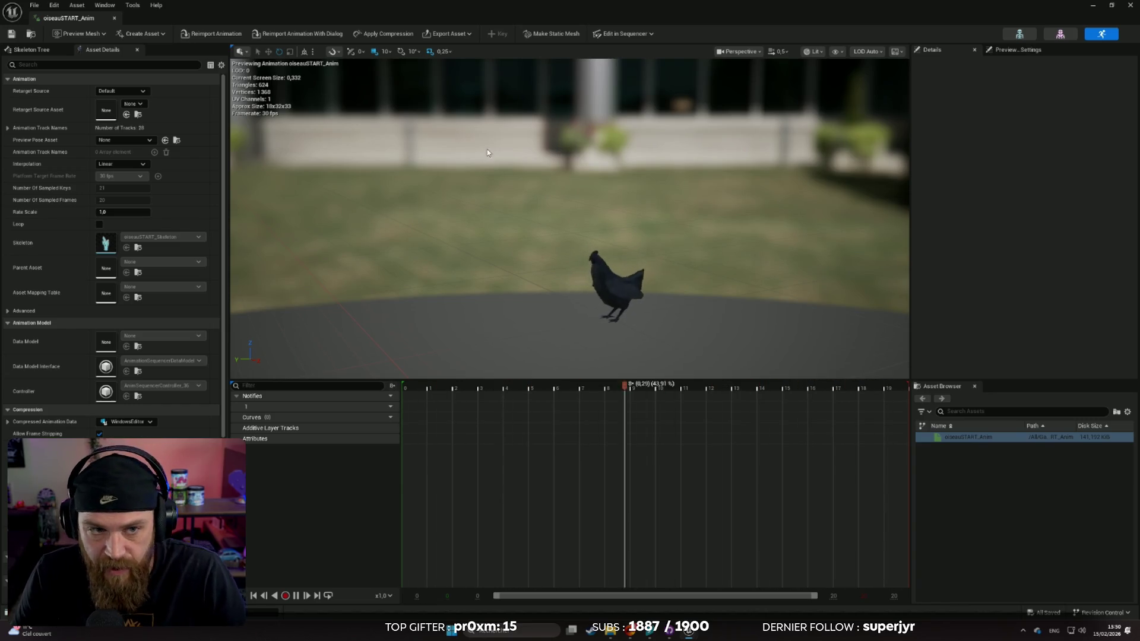
click(114, 18)
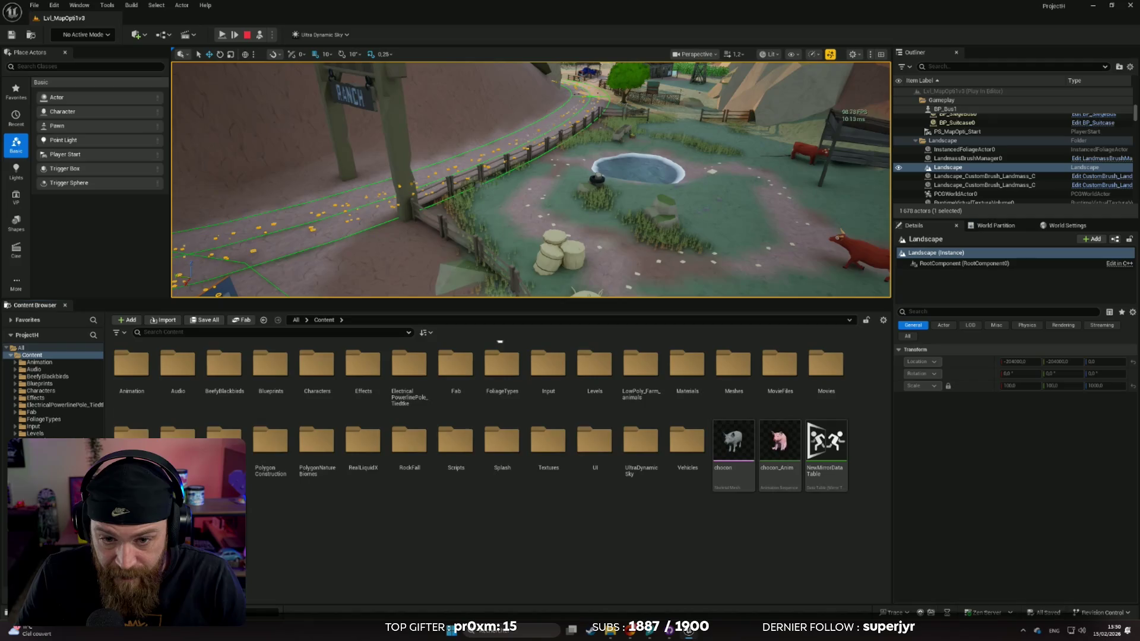
click(502, 281)
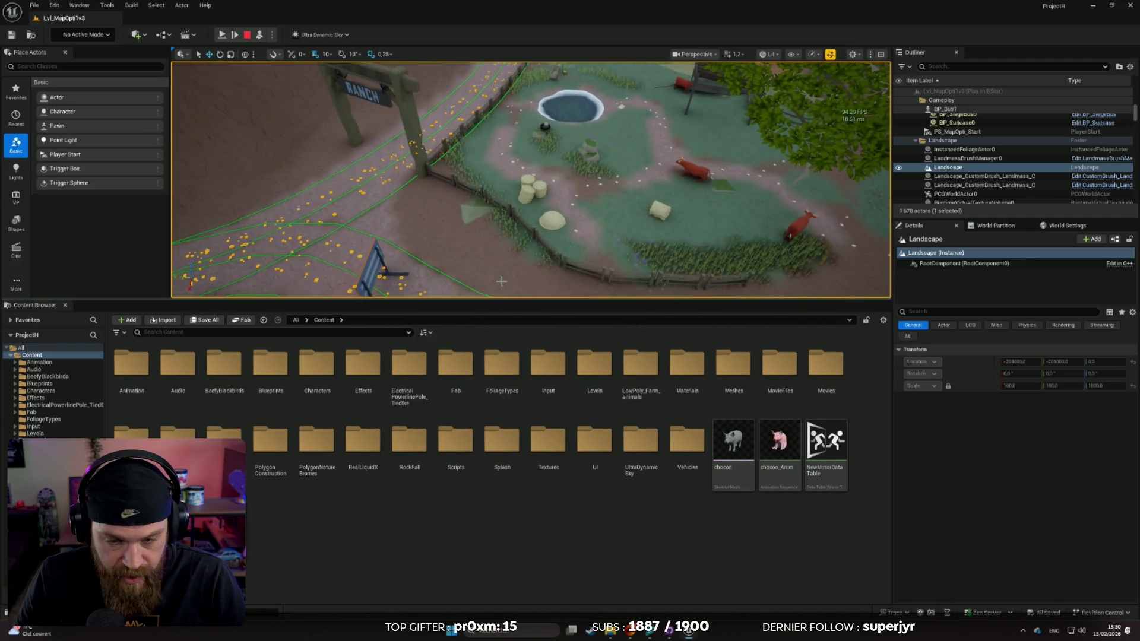
click(1129, 7)
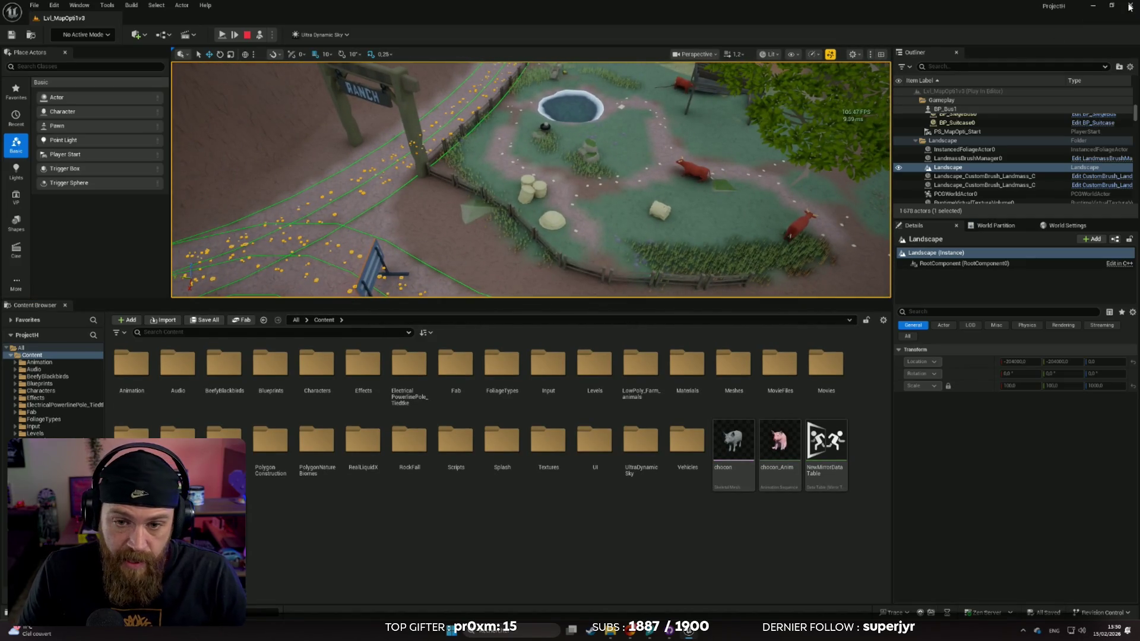
drag(745, 309, 761, 318)
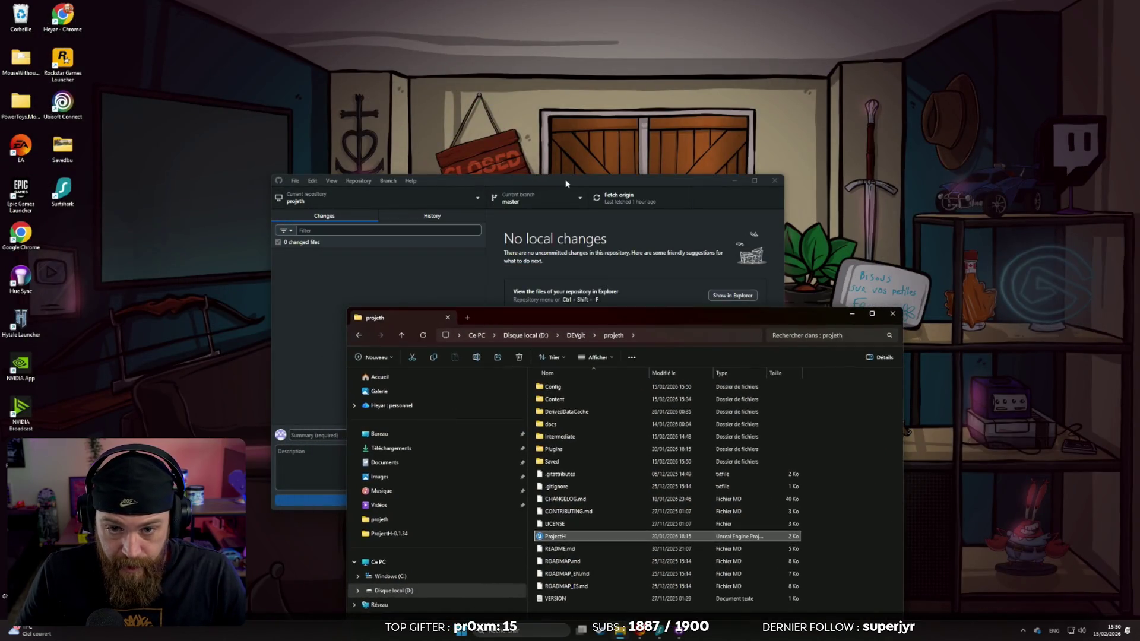
Bring GitHub Desktop forward and fetch and pull origin for the projeth repository
click(547, 184)
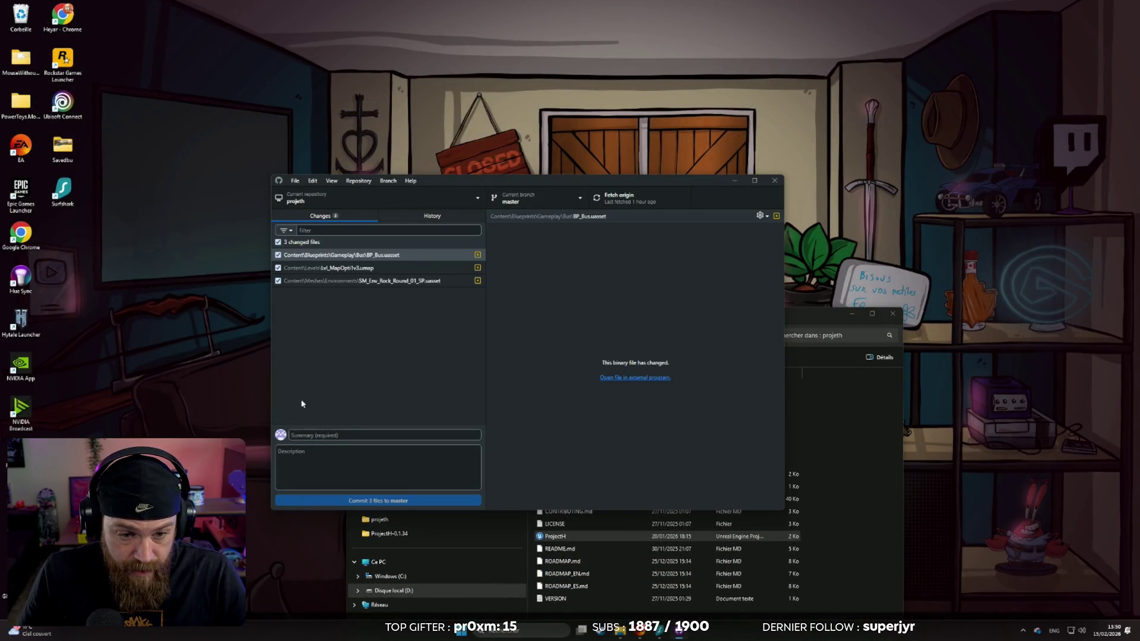
click(626, 198)
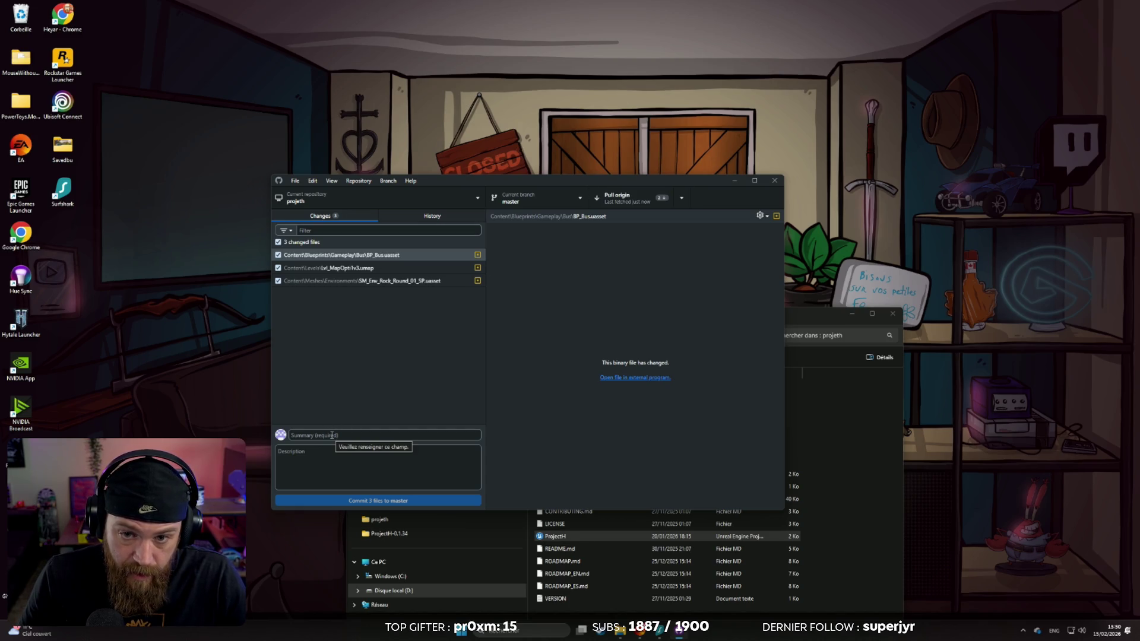
click(630, 203)
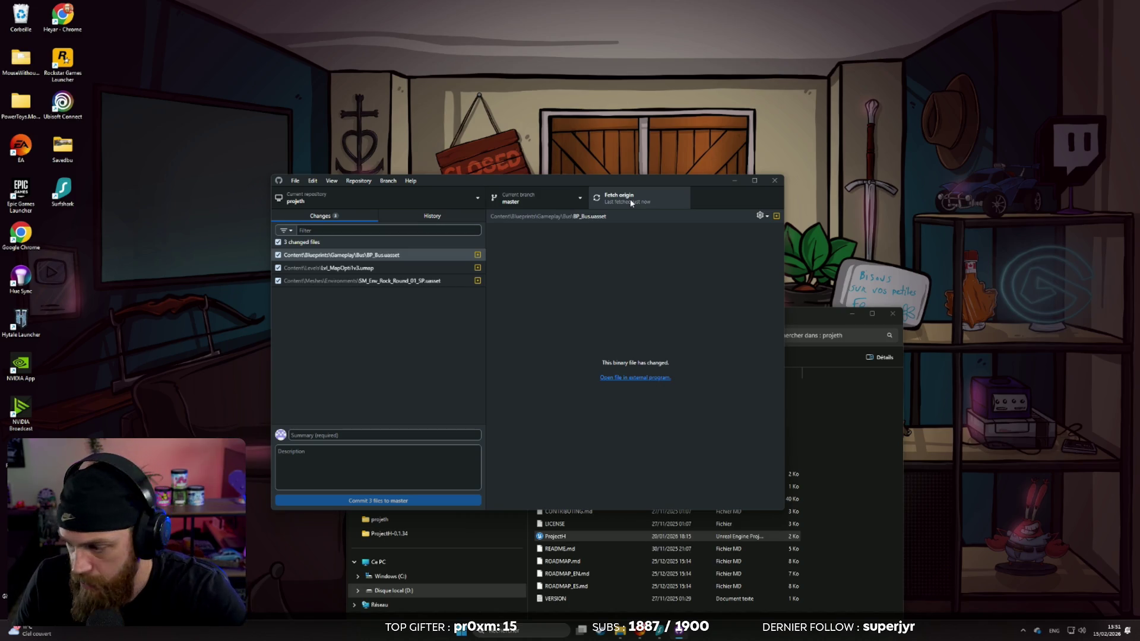
Commit the three files to master with summary 'Modif LVLE 1502' and push to origin
click(338, 435)
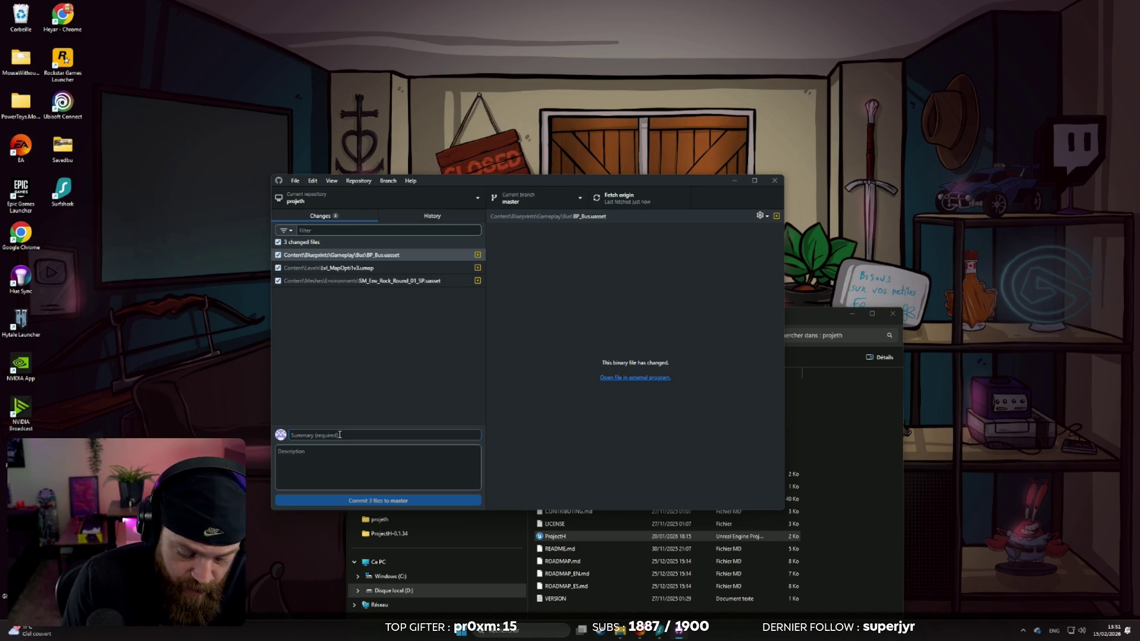
text(:)
text(od)
key(BackSpace)
key(BackSpace)
key(BackSpace)
key(alt+shift)
text(Modif LVL)
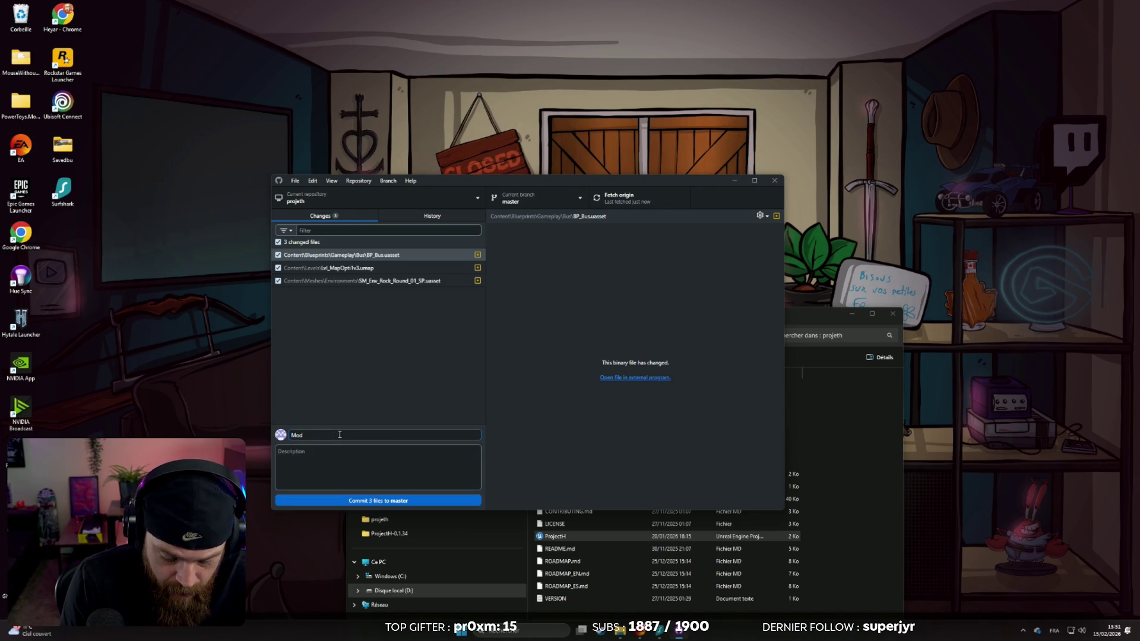
text(E )
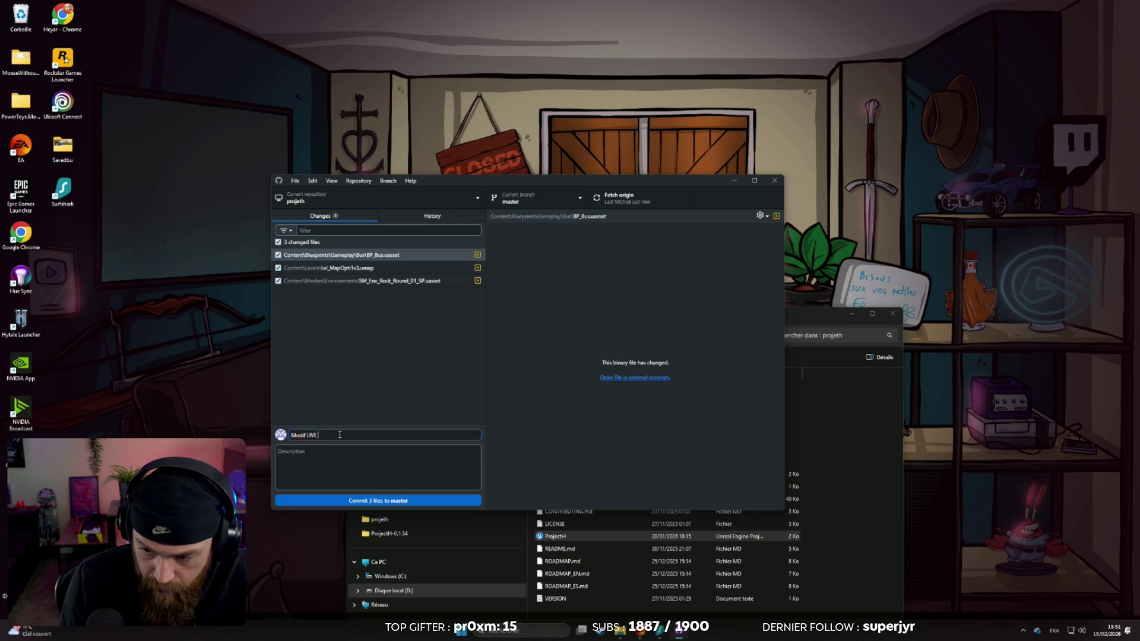
text(1502)
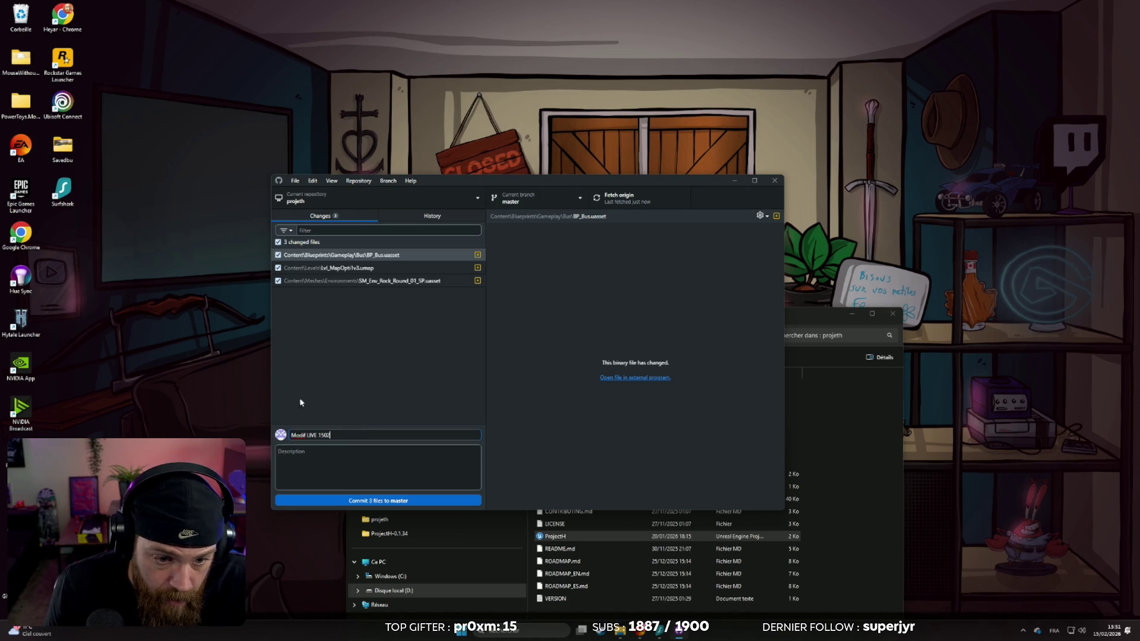
click(395, 503)
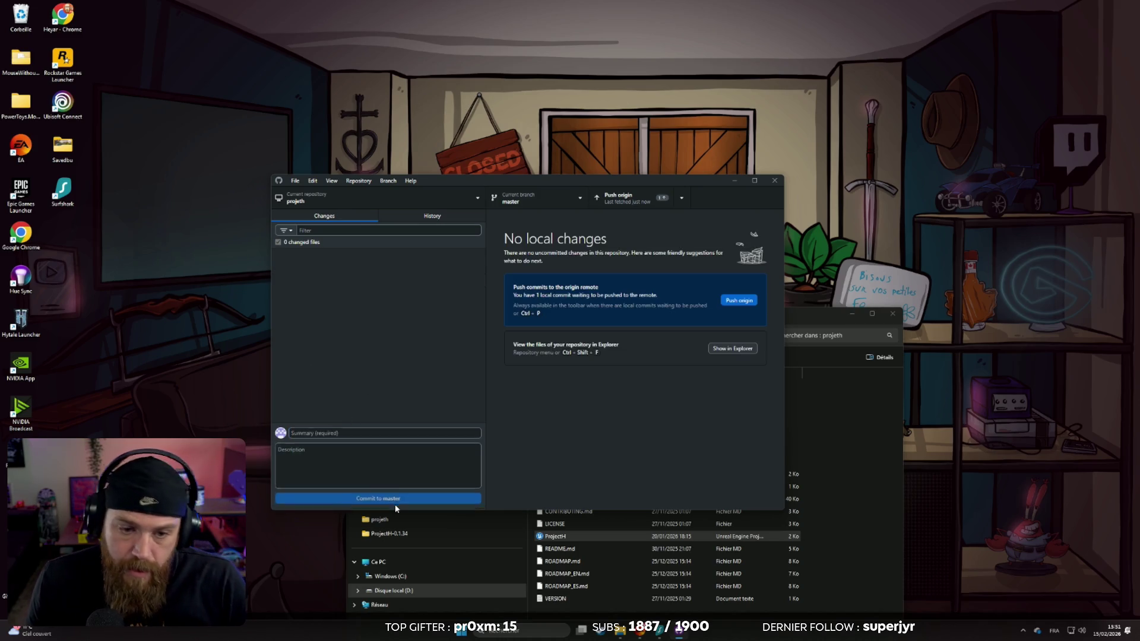
click(617, 202)
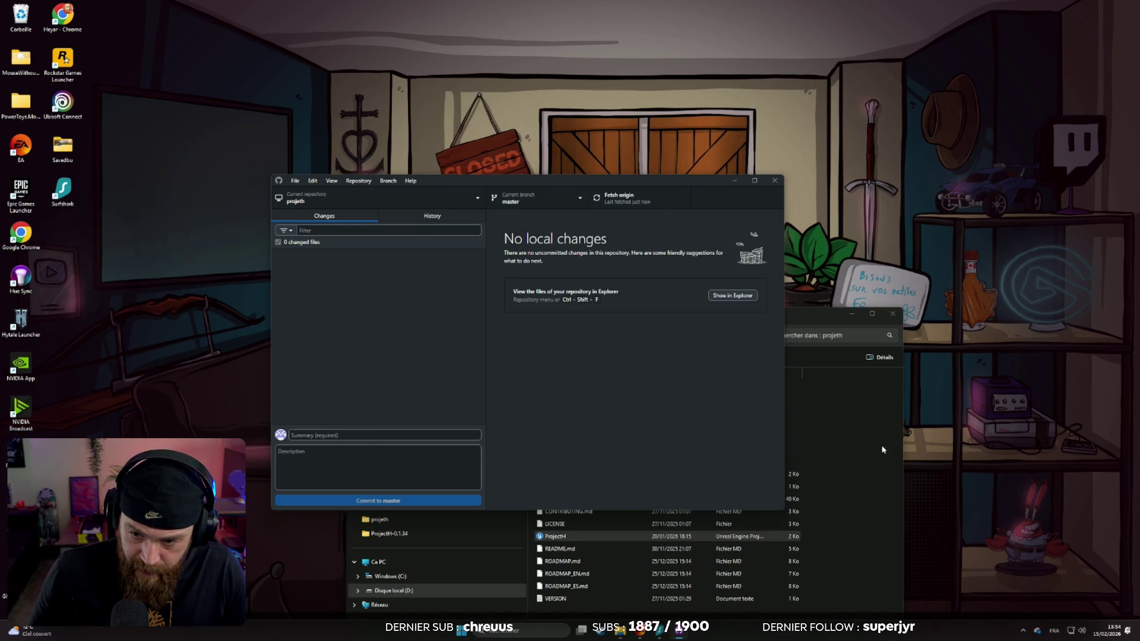
Open the ProjectH project from File Explorer and enlarge the level viewport
click(594, 537)
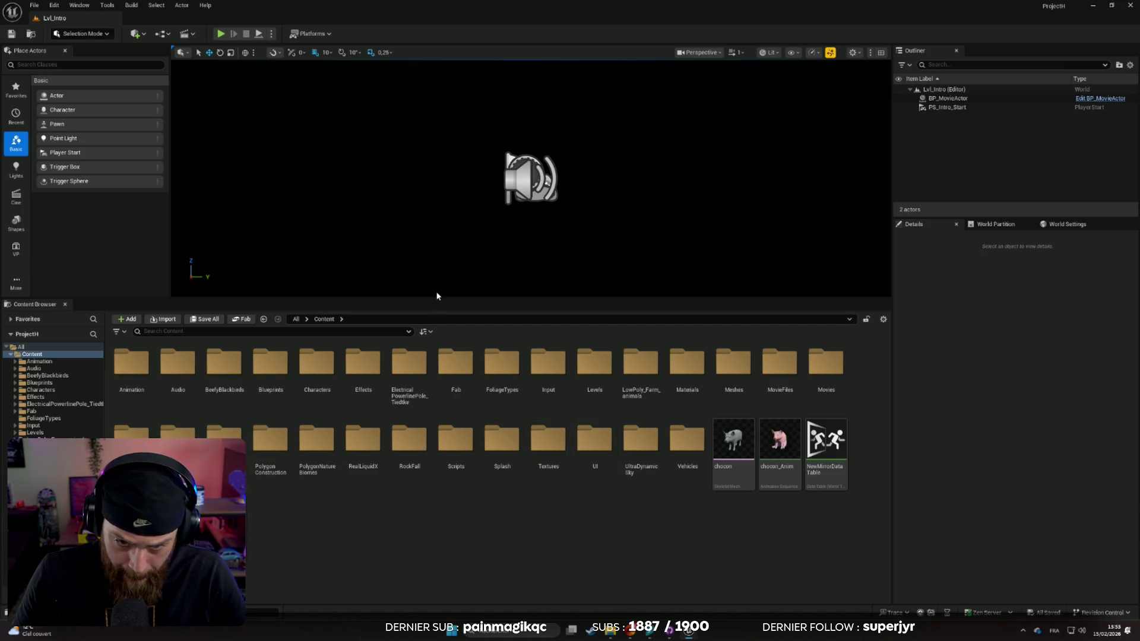
mouse_move(437, 297)
mouse_down()
mouse_move(465, 384)
mouse_move(469, 361)
mouse_up()
Browse to Blueprints > Gameplay > Bus > Sandale and open the BP_Sandale Blueprint
scroll(16, 425, down, 3)
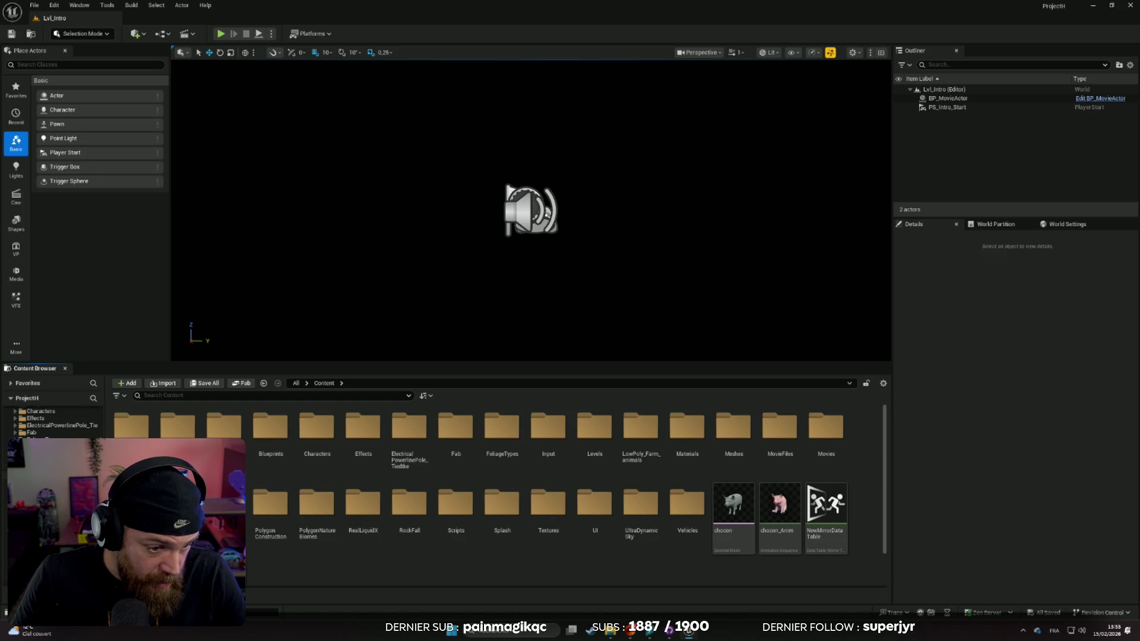
scroll(47, 423, up, 3)
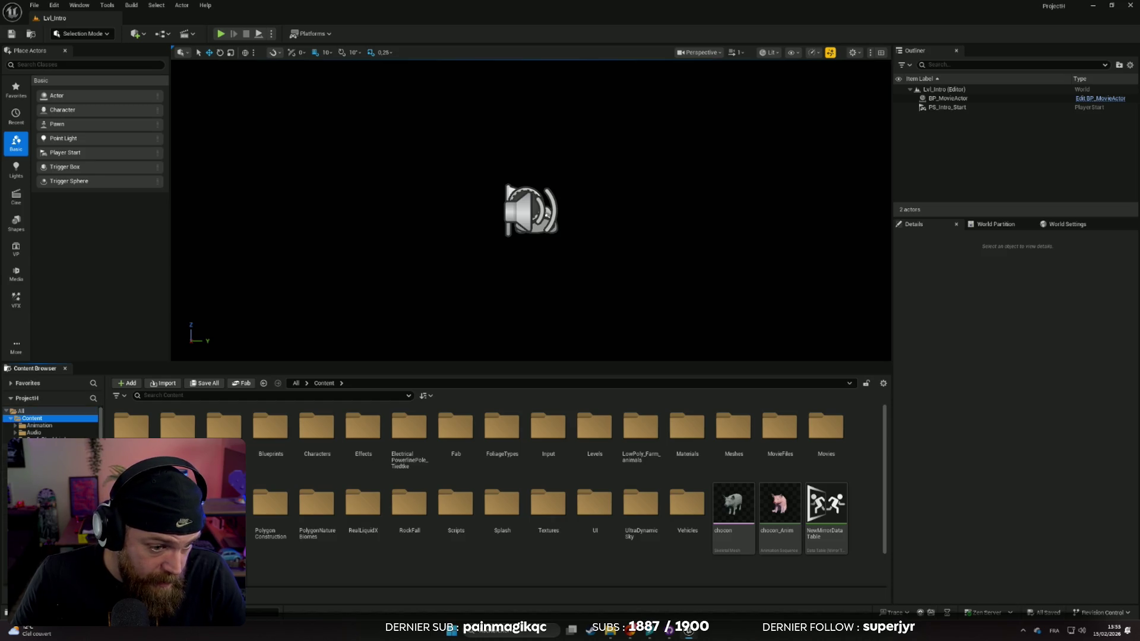
click(36, 439)
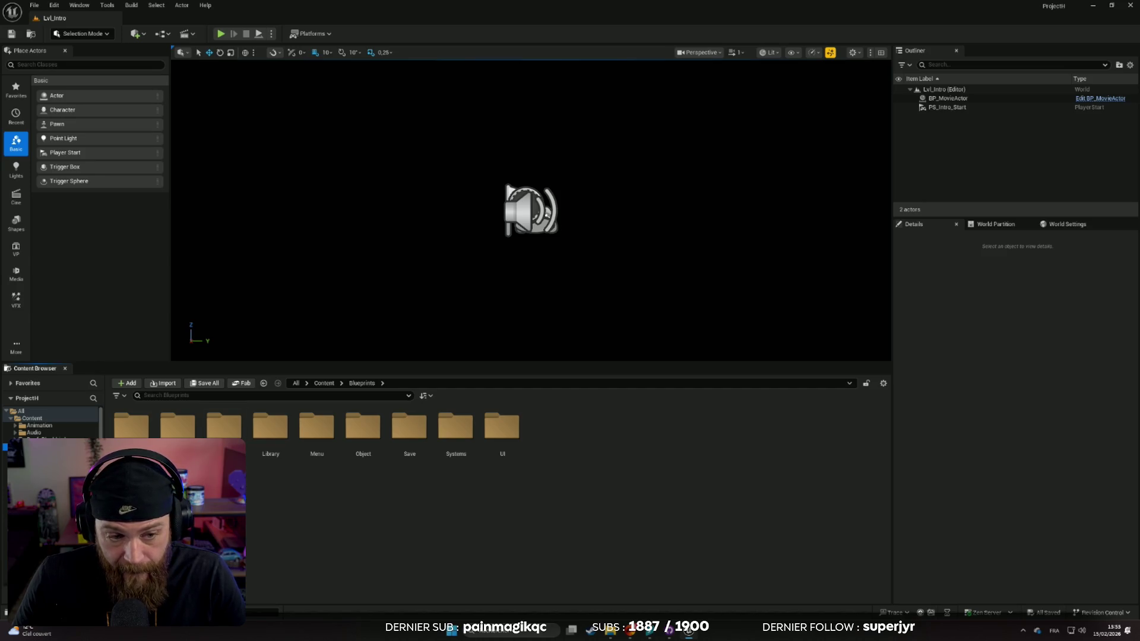
double_click(180, 432)
double_click(130, 432)
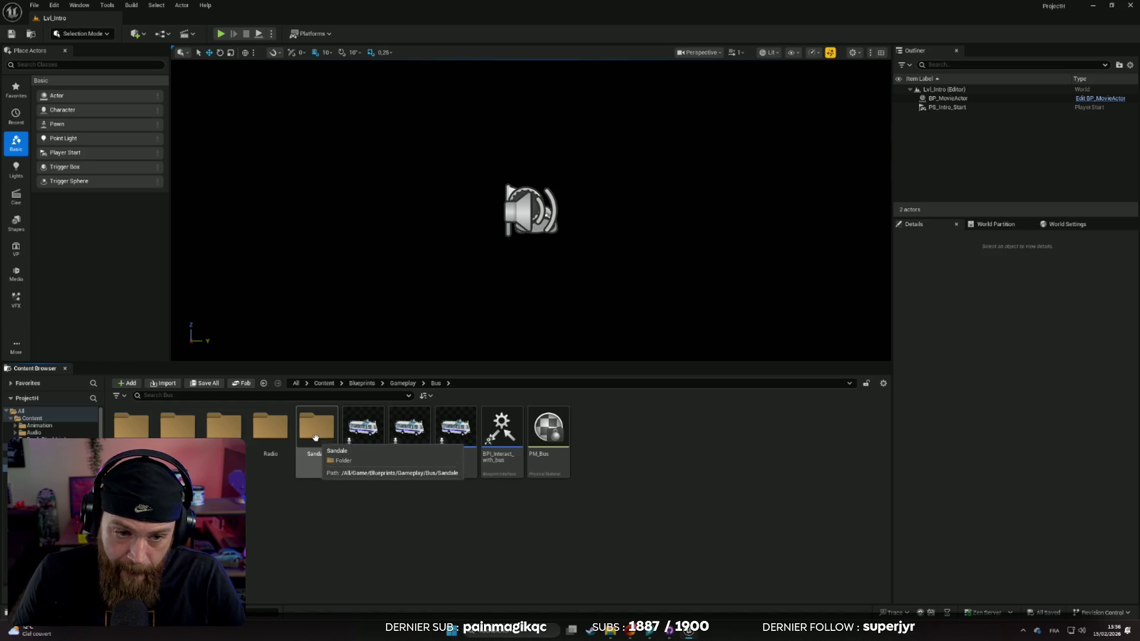
double_click(315, 431)
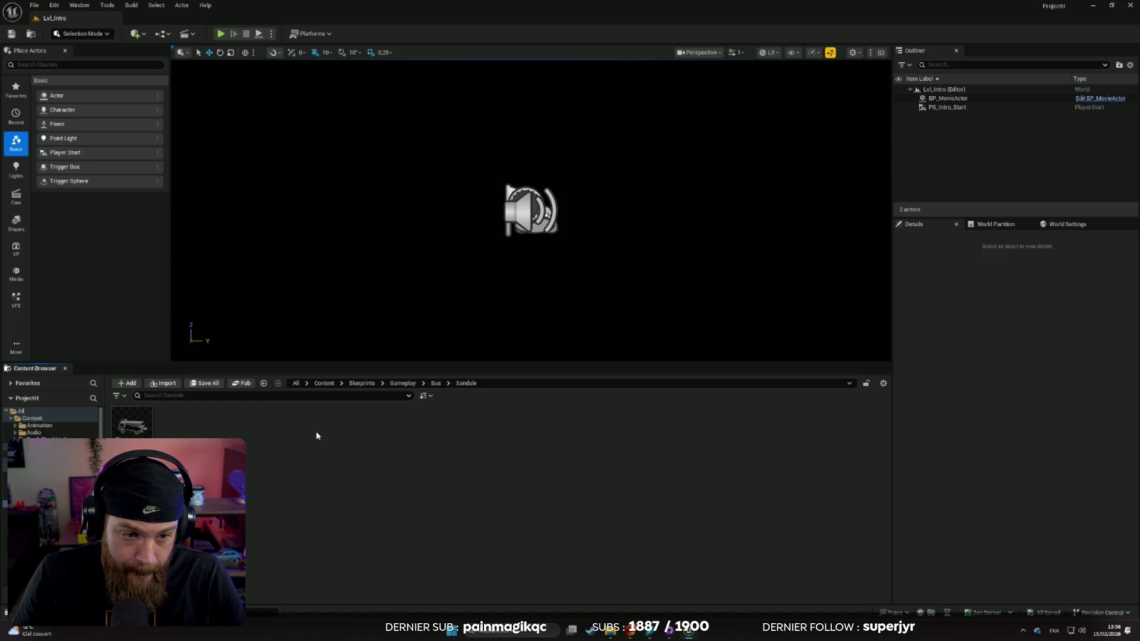
double_click(130, 429)
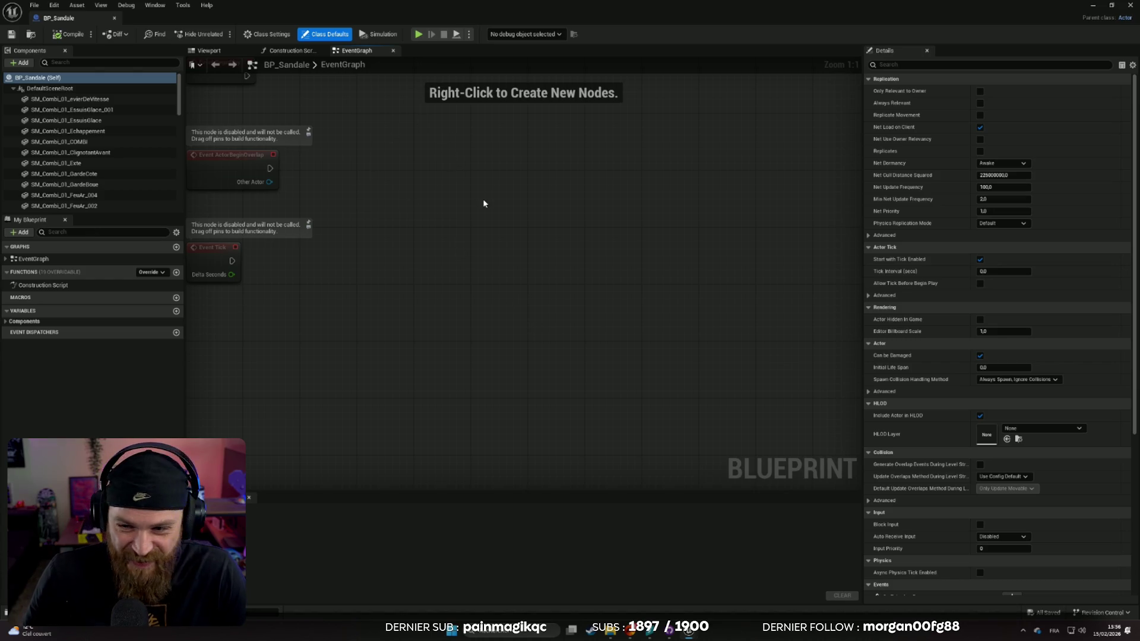
drag(483, 203, 614, 388)
scroll(521, 312, down, 5)
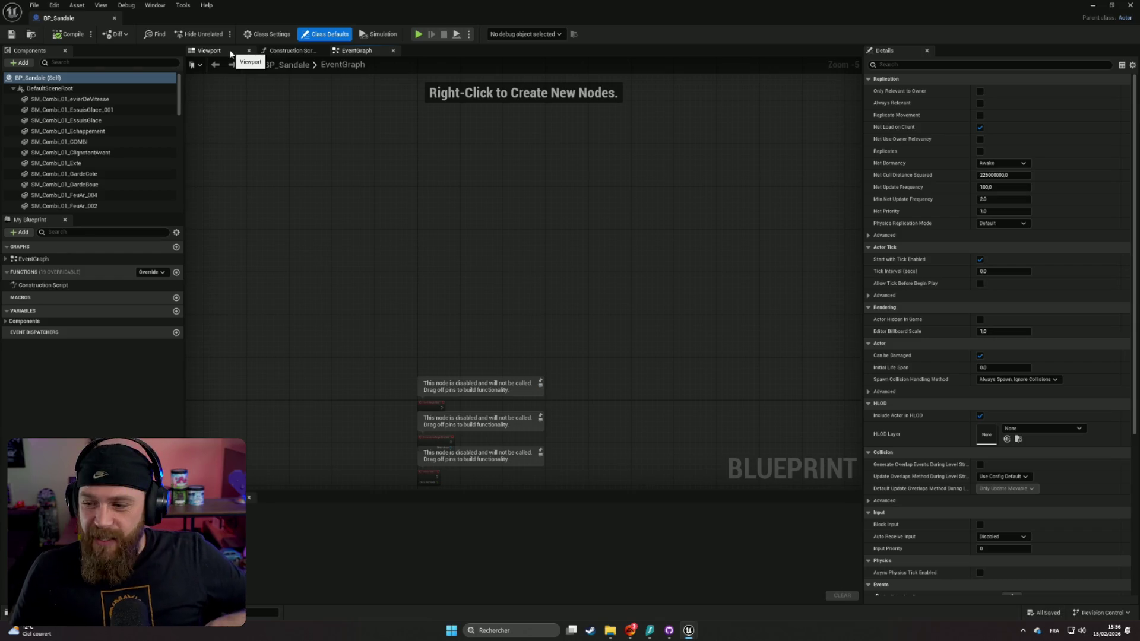
click(231, 53)
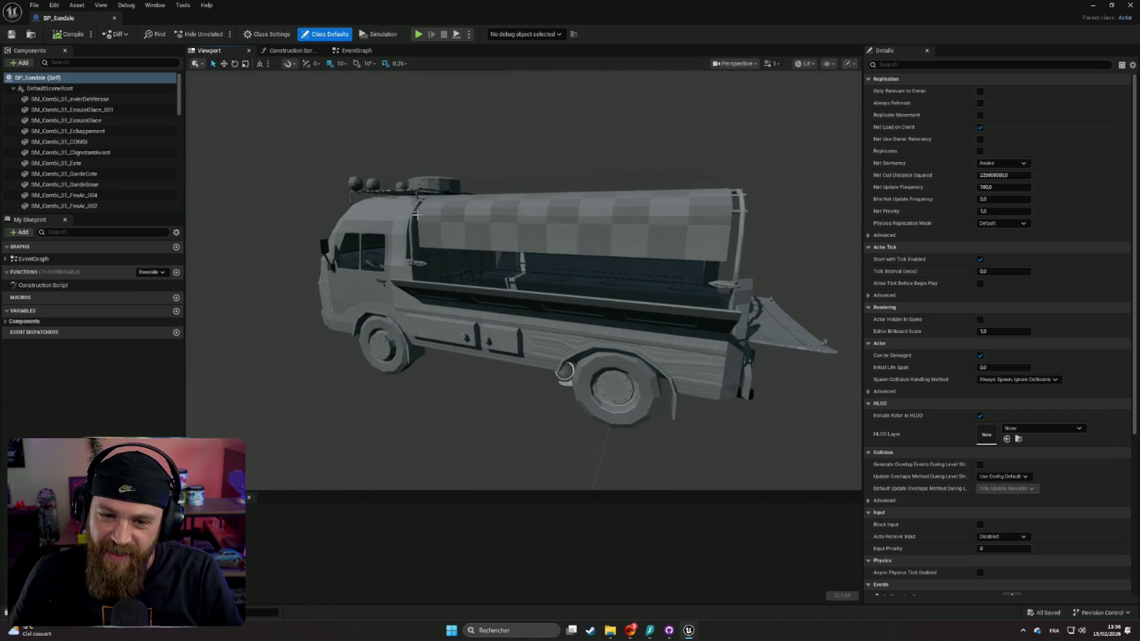
Orbit around the truck and select its right-side cargo door panel to show its Details
drag(416, 215, 409, 273)
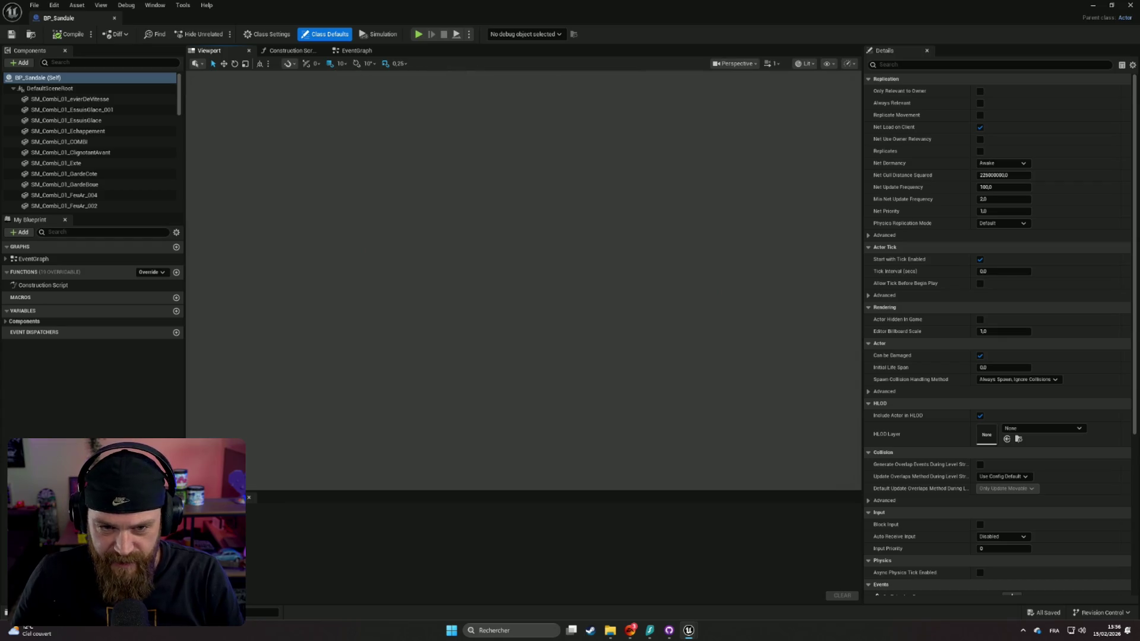
mouse_move(389, 222)
mouse_down()
mouse_move(380, 270)
mouse_move(362, 272)
mouse_up()
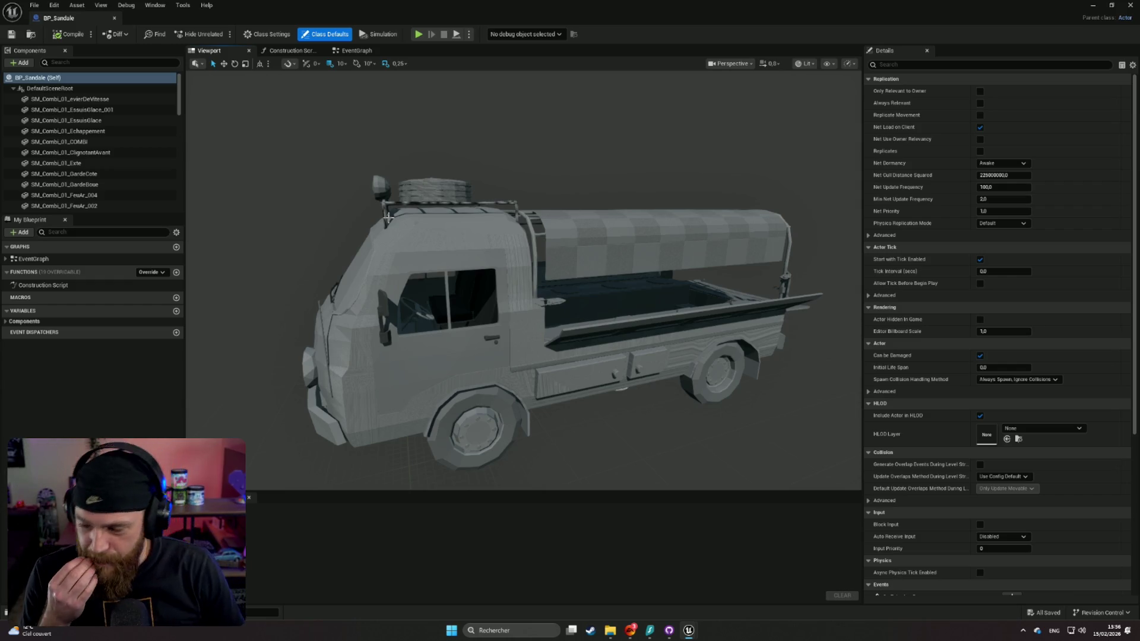
mouse_move(421, 303)
mouse_down()
mouse_move(386, 279)
mouse_move(217, 261)
mouse_move(187, 219)
mouse_up()
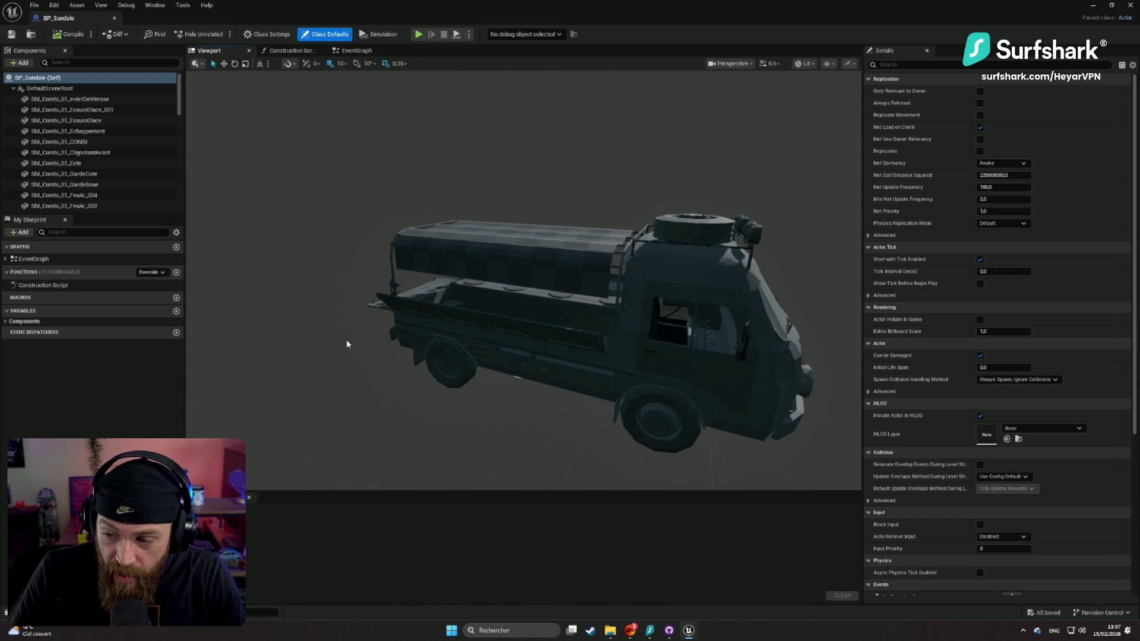
drag(346, 340, 455, 352)
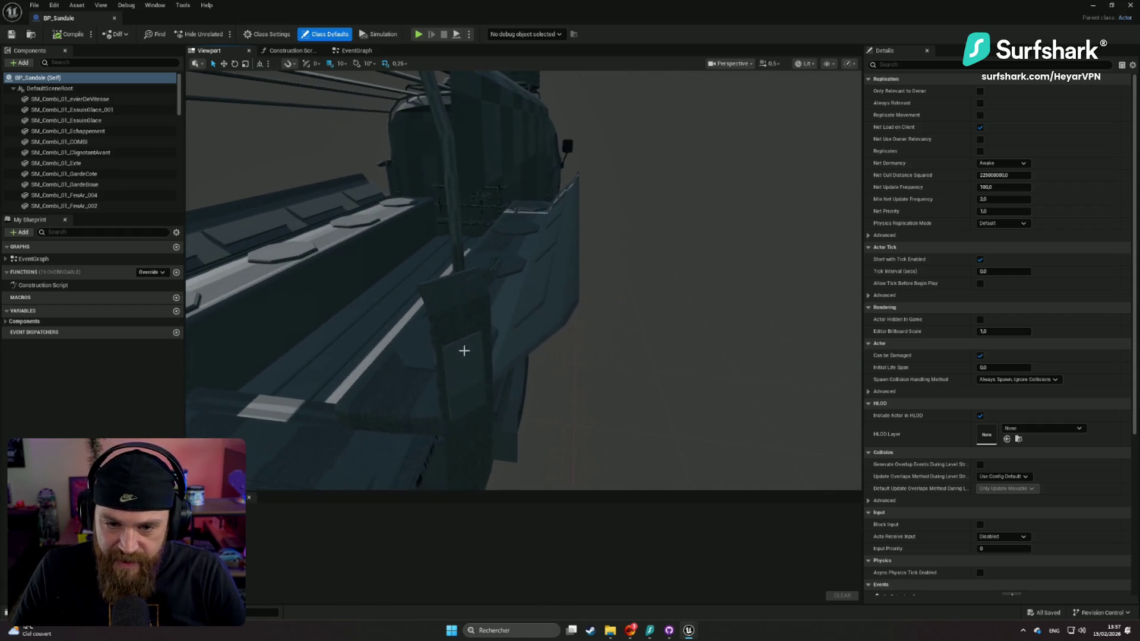
click(546, 328)
drag(580, 374, 501, 387)
click(500, 387)
drag(427, 249, 621, 367)
key(ctrl+z)
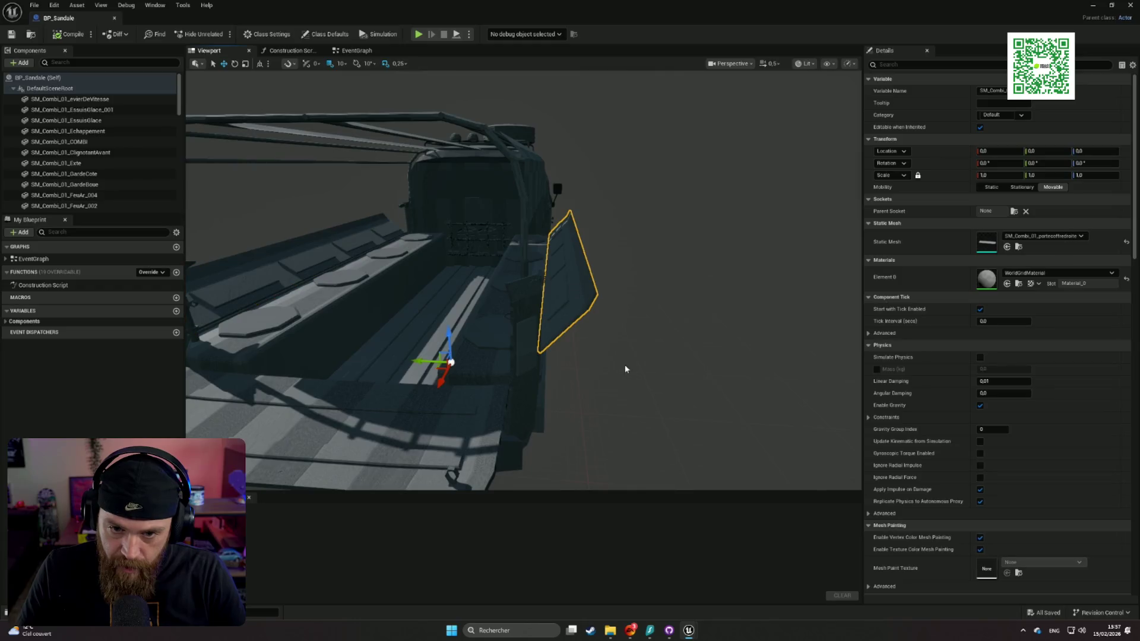
mouse_move(685, 226)
mouse_down()
mouse_move(657, 234)
mouse_move(673, 296)
mouse_move(642, 298)
mouse_move(676, 296)
mouse_move(582, 311)
mouse_up()
drag(681, 295, 681, 295)
drag(453, 307, 452, 307)
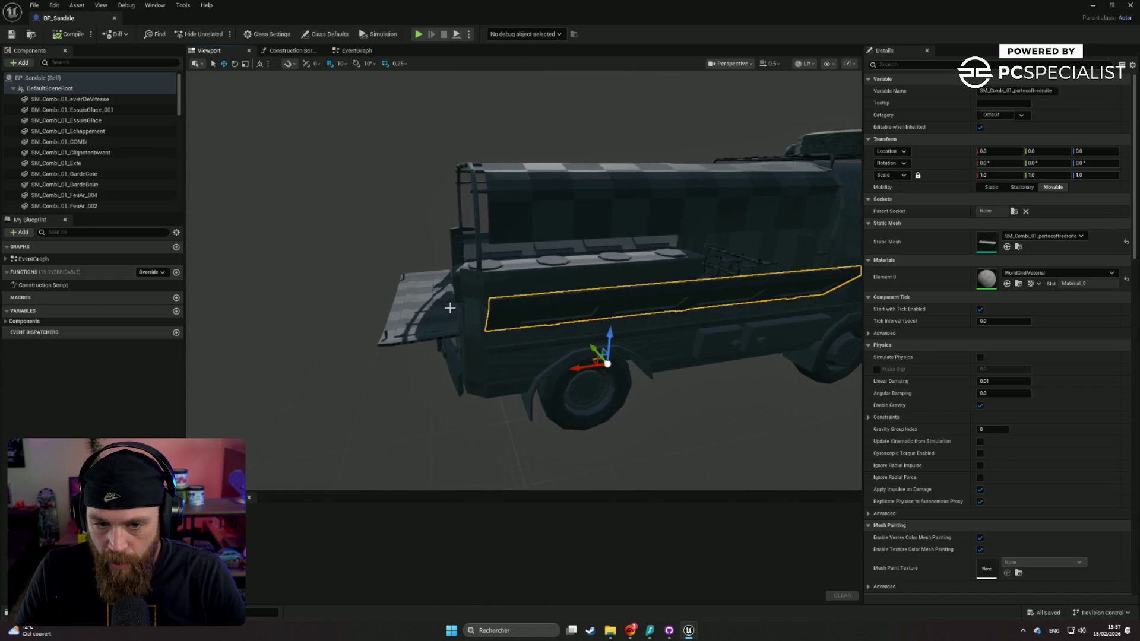
click(431, 315)
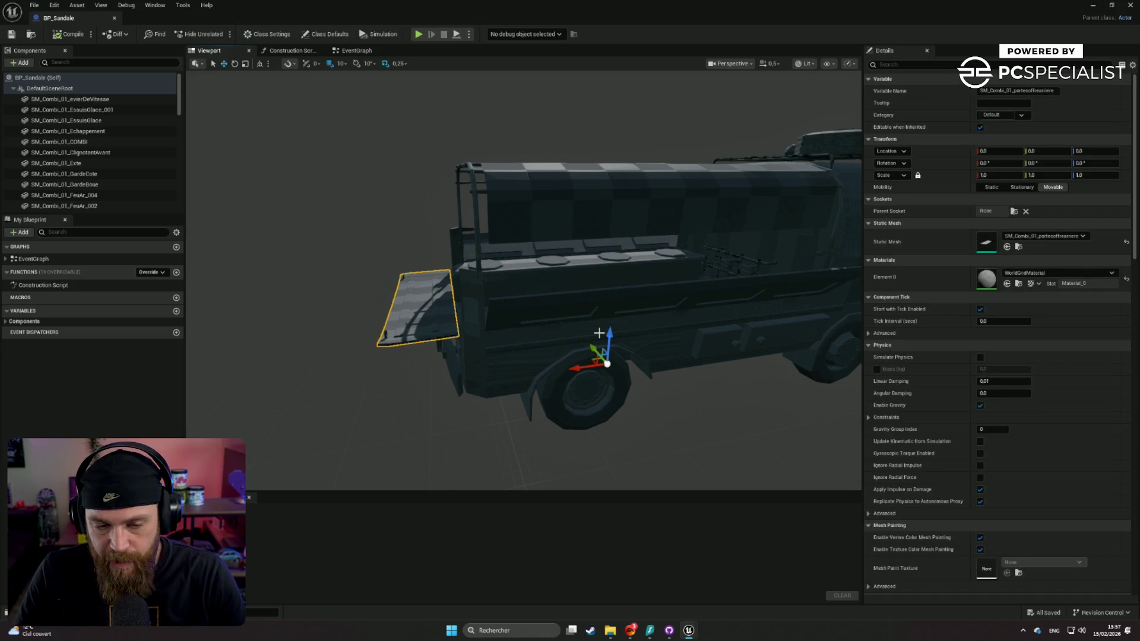
mouse_move(582, 335)
mouse_down()
mouse_move(556, 371)
mouse_move(582, 333)
mouse_move(575, 375)
mouse_move(438, 414)
mouse_move(403, 438)
mouse_move(396, 419)
mouse_up()
mouse_move(352, 370)
mouse_down()
mouse_move(436, 406)
mouse_move(433, 421)
mouse_move(457, 403)
mouse_move(473, 374)
mouse_move(463, 332)
mouse_move(400, 338)
mouse_move(489, 246)
mouse_up()
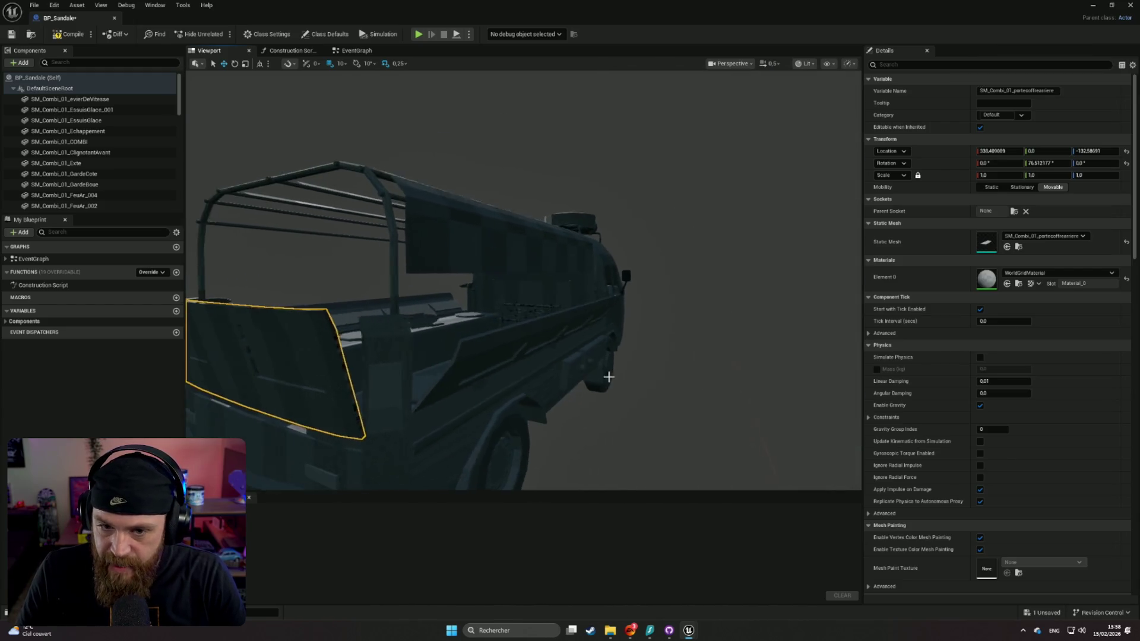
key(ctrl+z)
key(ctrl+z)
key(ctrl+z)
key(ctrl+z)
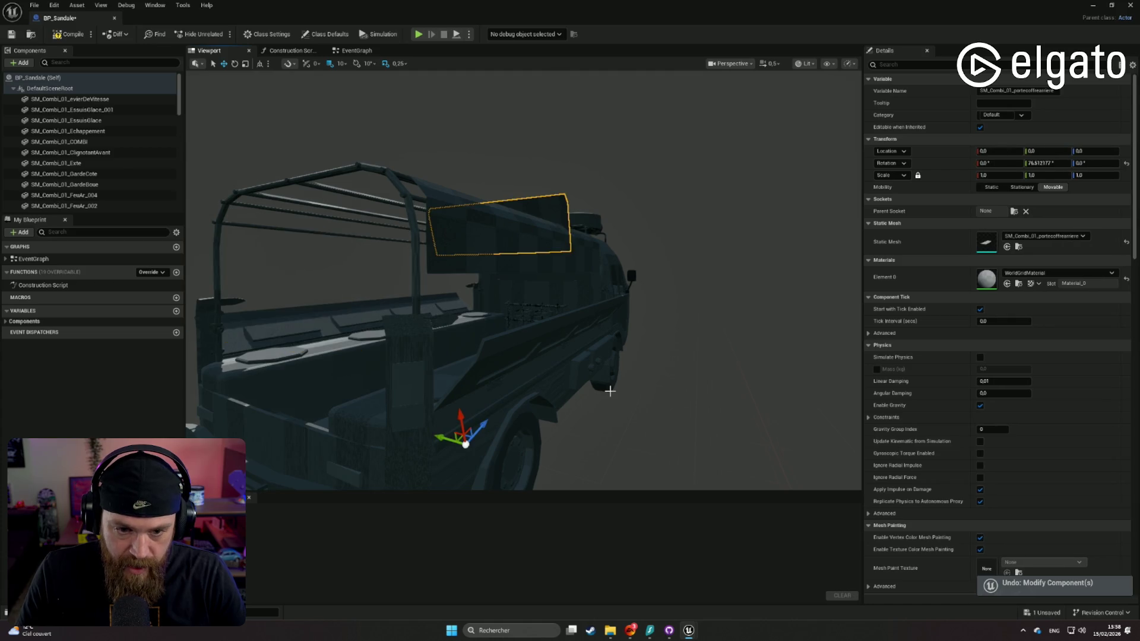
mouse_move(540, 343)
mouse_down()
mouse_move(445, 338)
mouse_move(425, 286)
mouse_move(485, 249)
mouse_move(558, 242)
mouse_up()
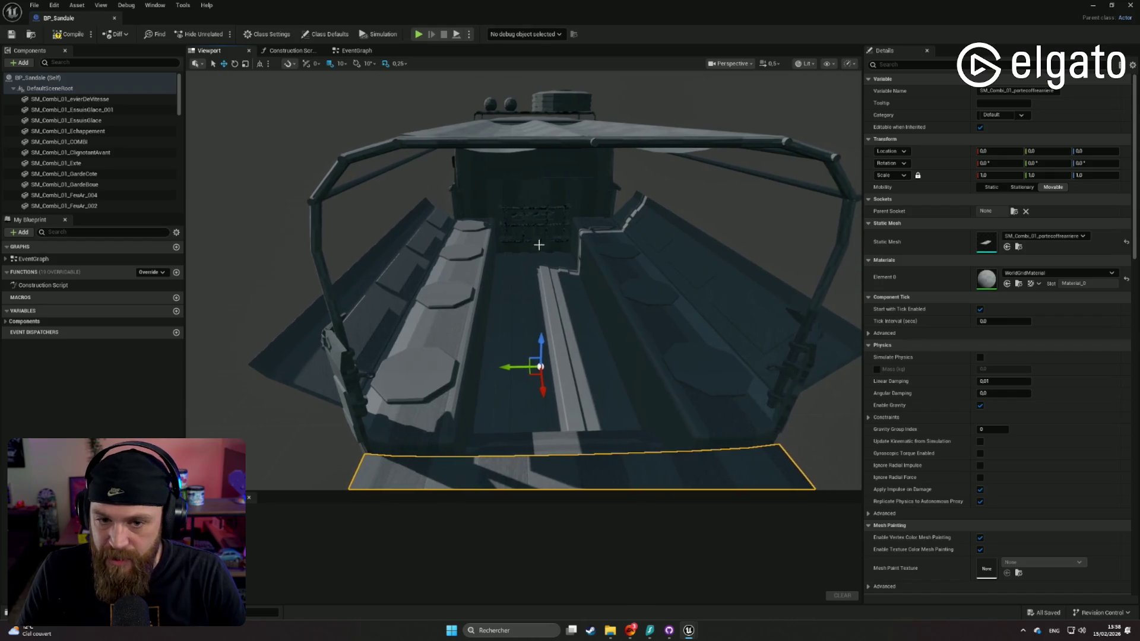
mouse_move(536, 325)
mouse_down()
mouse_move(263, 281)
mouse_move(155, 21)
mouse_up()
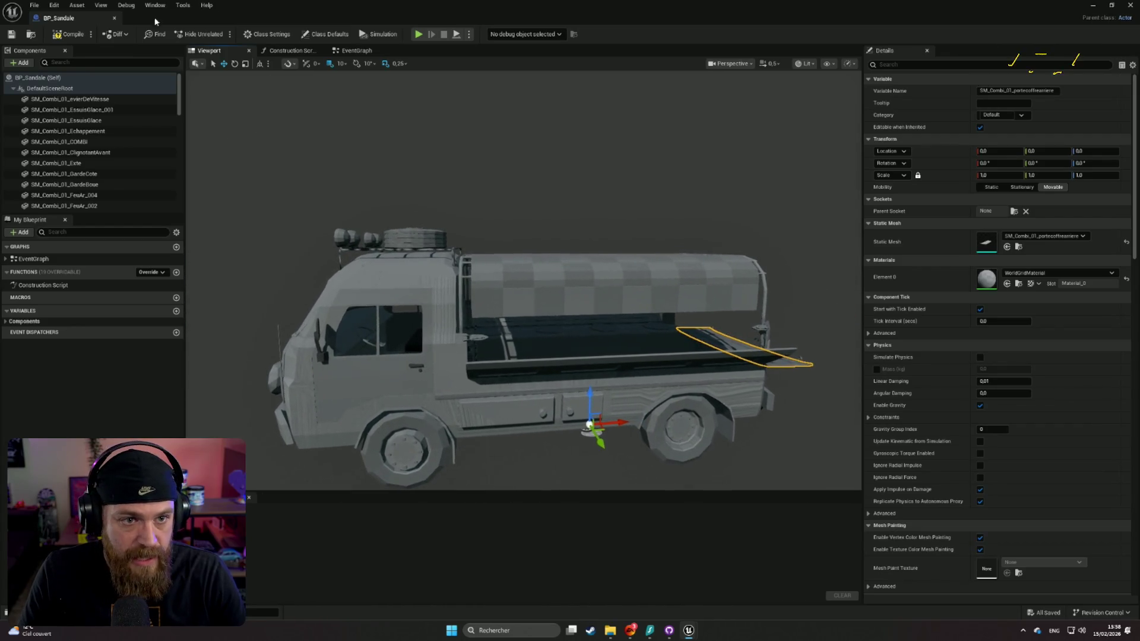
click(115, 21)
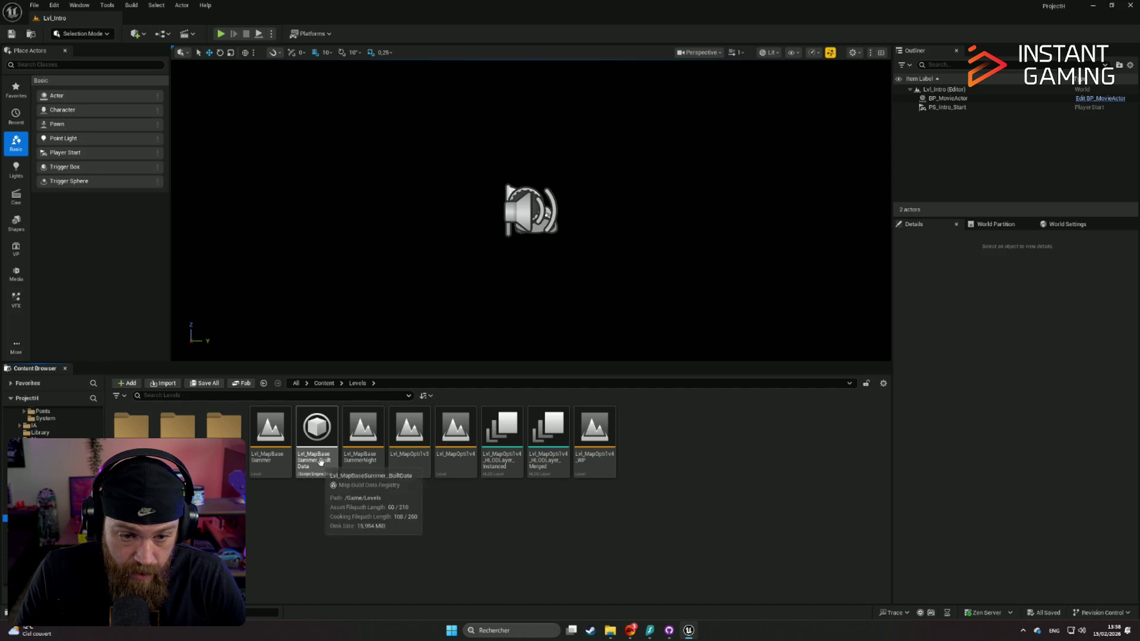
Load the Lvl_MapTest_RUBEN level from the Levels > Tests folder
double_click(226, 434)
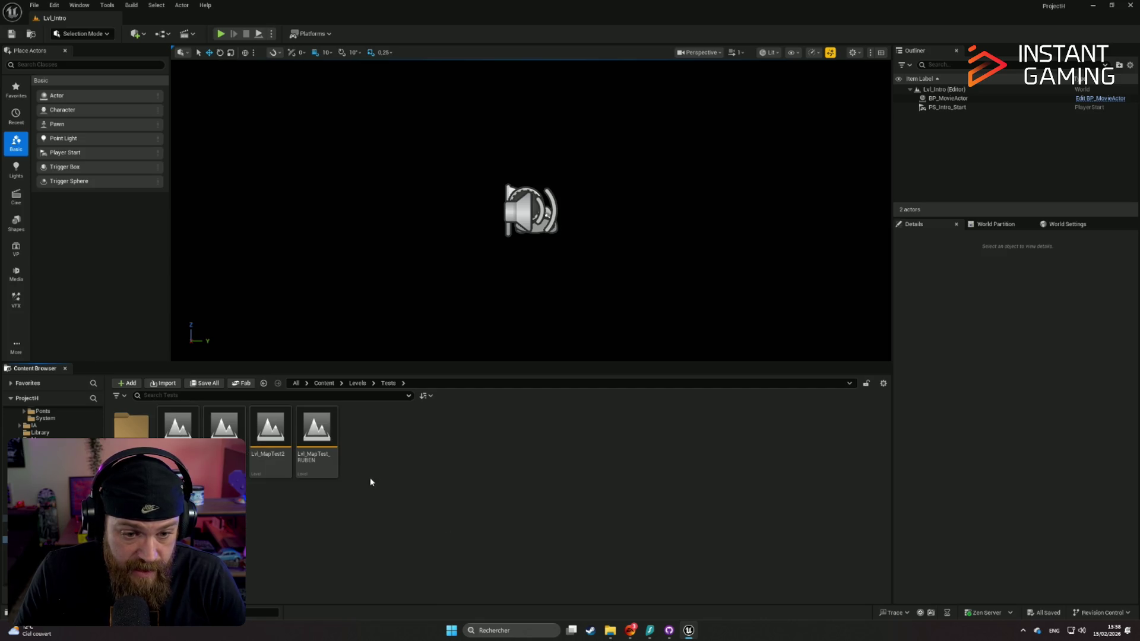
double_click(324, 434)
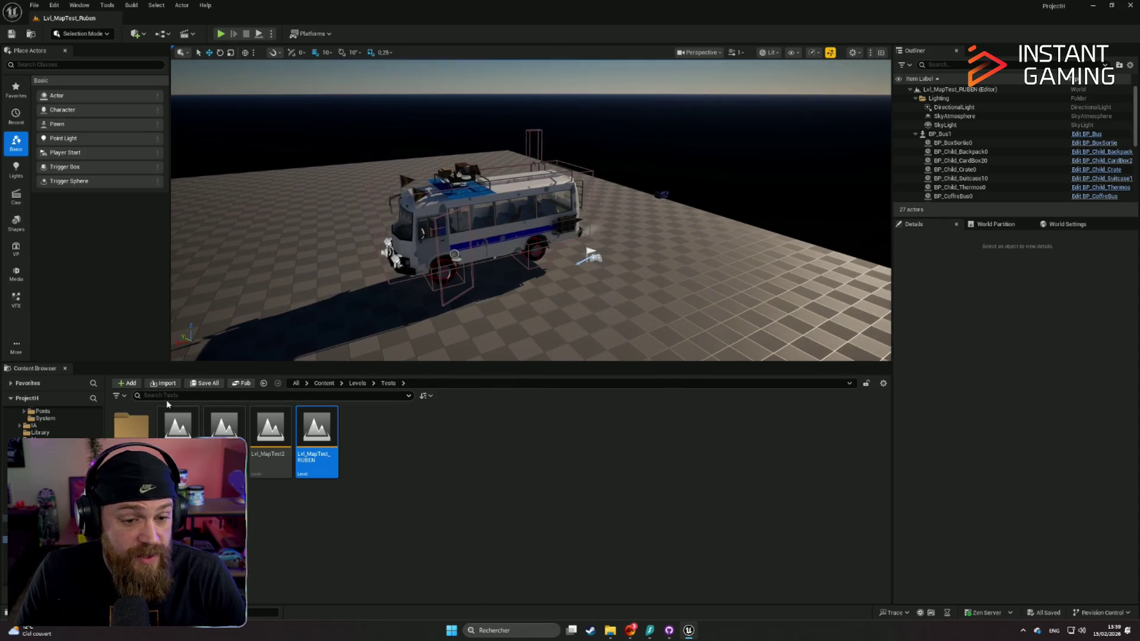
Go back up to Blueprints > Gameplay > Bus and open the Sandale folder
key(alt+Left)
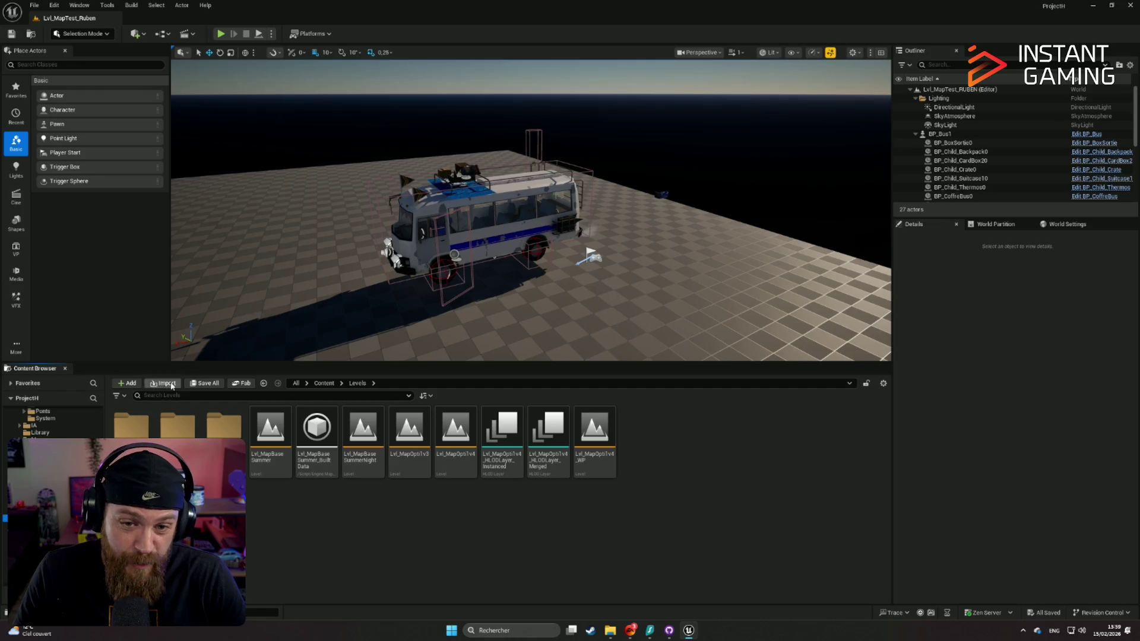
scroll(54, 422, up, 2)
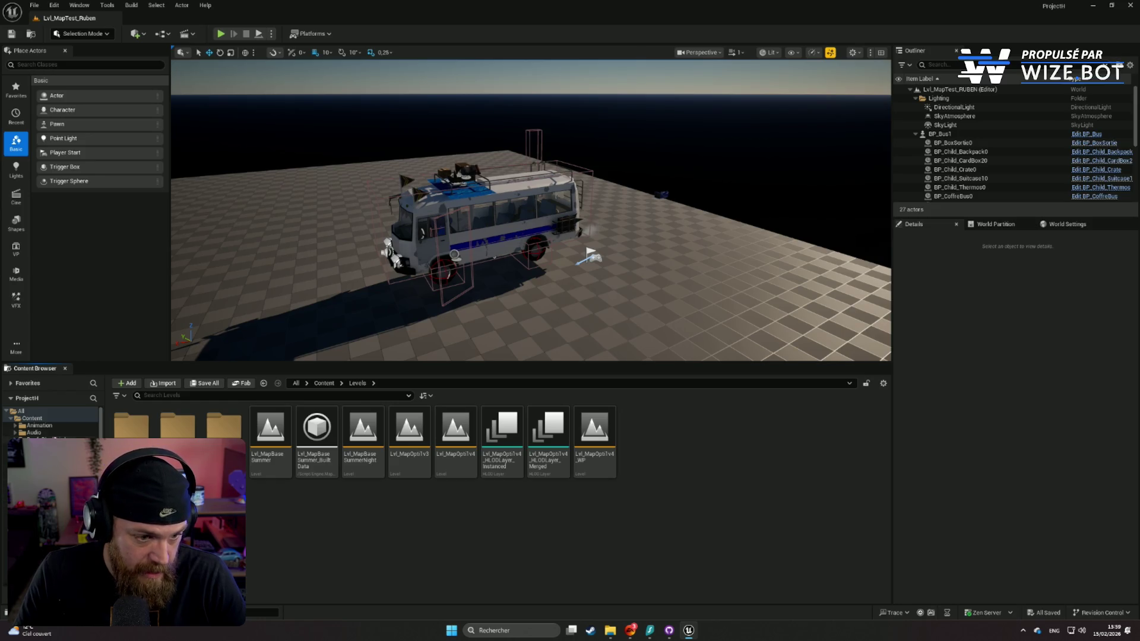
click(39, 439)
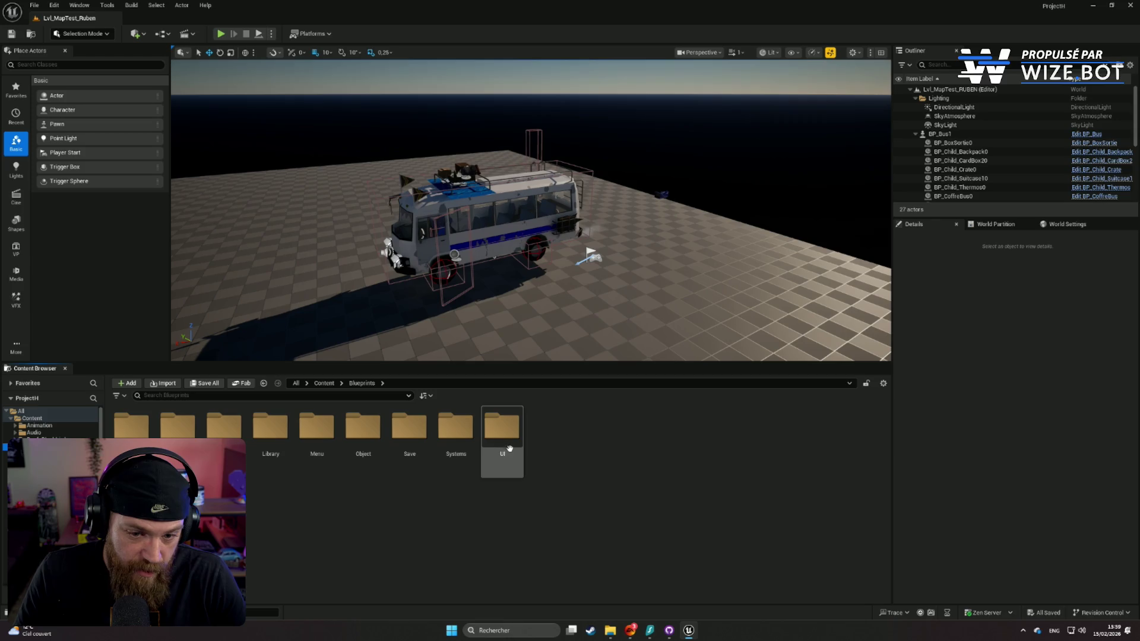
right_click(310, 461)
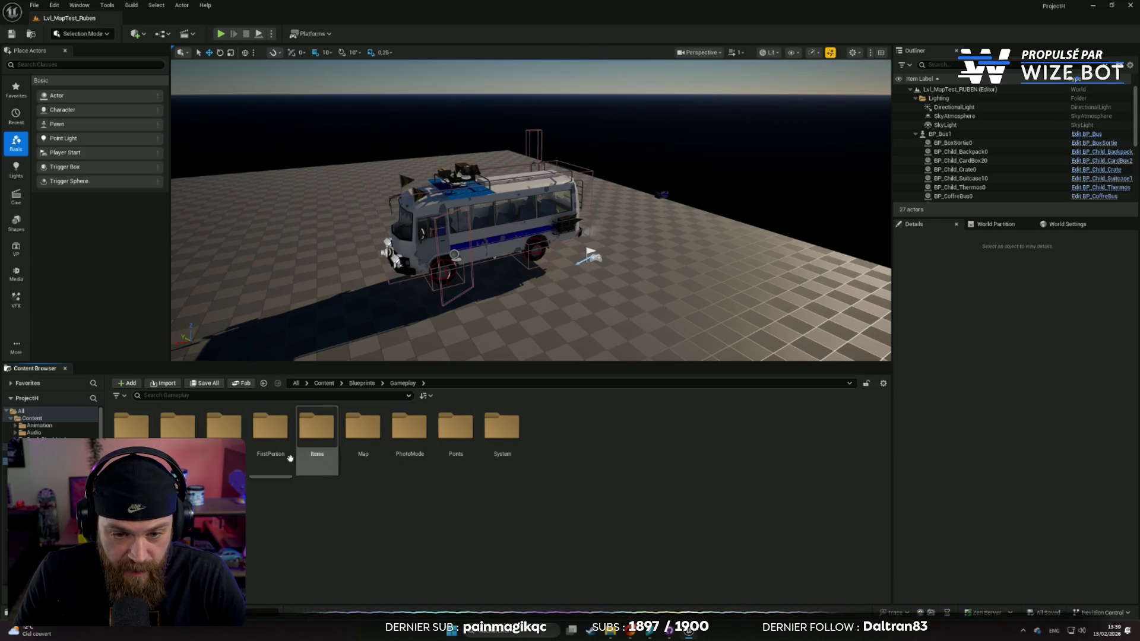
double_click(134, 433)
click(320, 436)
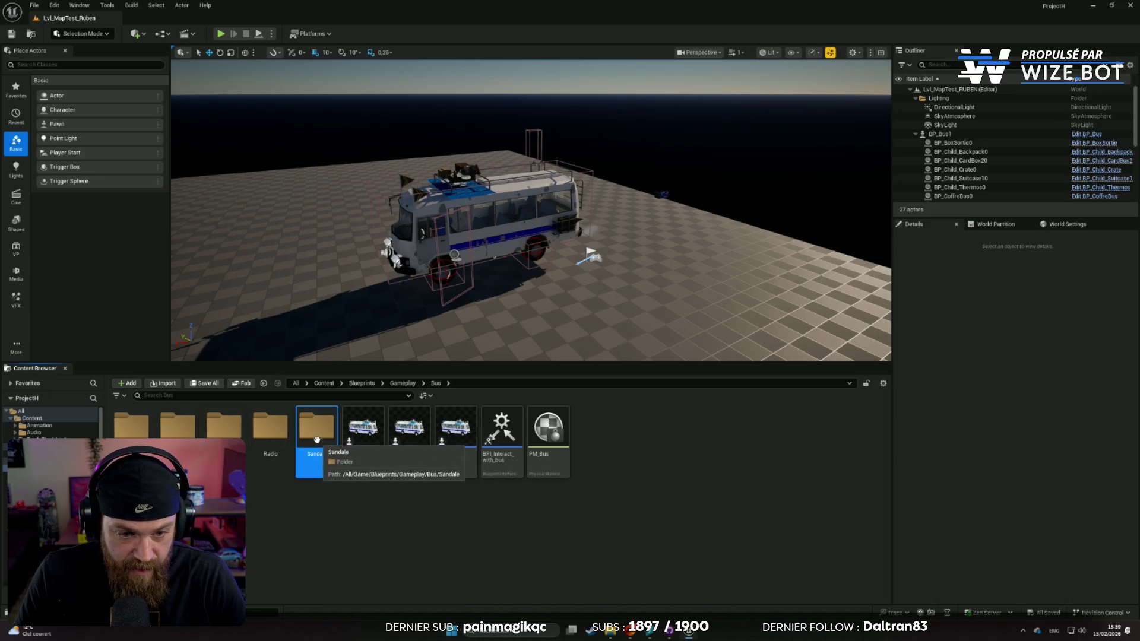
double_click(317, 440)
Drop BP_Sandale into the level near the bus and rotate it to about -177°
mouse_move(396, 316)
mouse_down()
mouse_move(484, 315)
mouse_move(499, 309)
mouse_move(491, 293)
mouse_up()
key(e)
mouse_move(510, 334)
mouse_down()
mouse_move(536, 296)
mouse_move(488, 301)
mouse_move(483, 275)
mouse_move(343, 270)
mouse_move(357, 261)
mouse_up()
key(w)
View the truck and bus from several angles, then frame the whole floor
drag(459, 183, 366, 199)
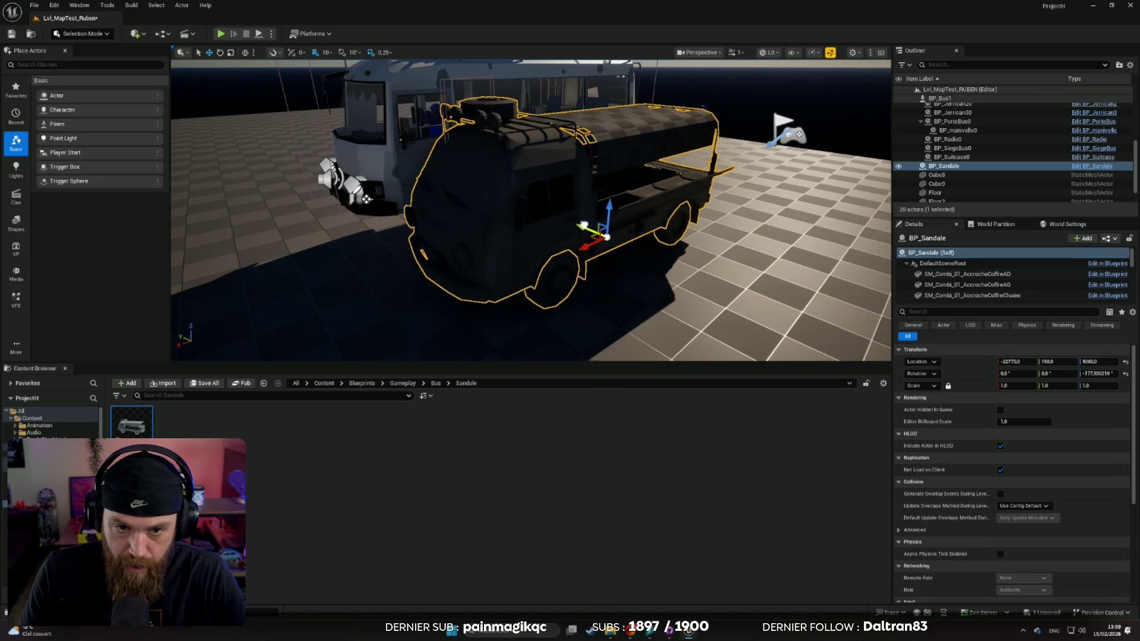
mouse_move(367, 199)
mouse_down()
mouse_move(749, 156)
mouse_move(712, 172)
mouse_up()
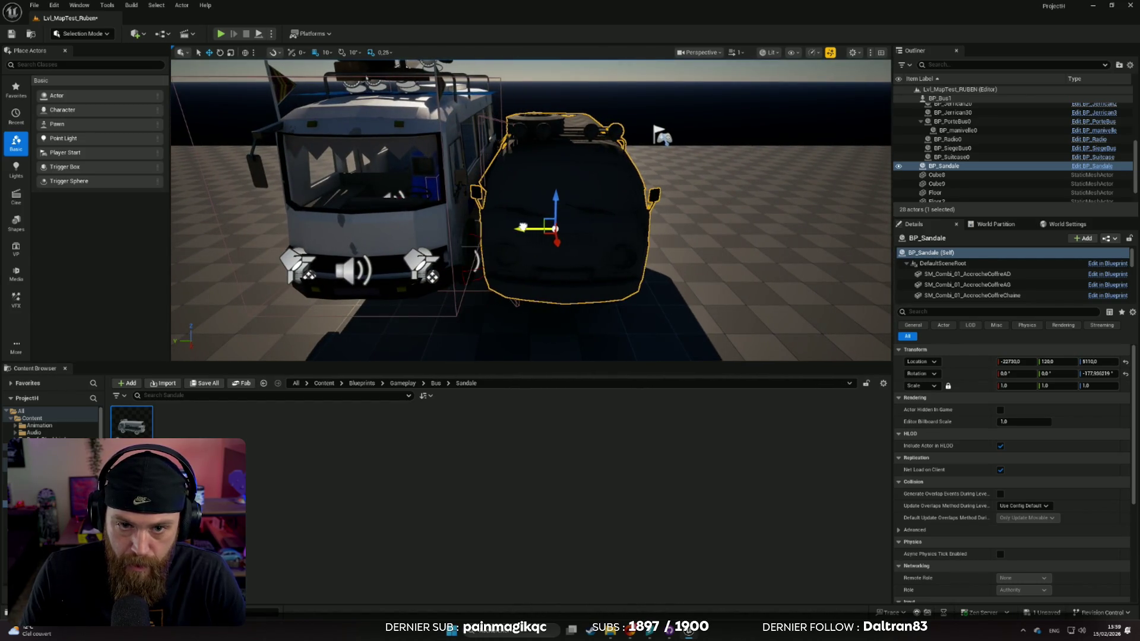
drag(713, 173, 761, 273)
click(761, 273)
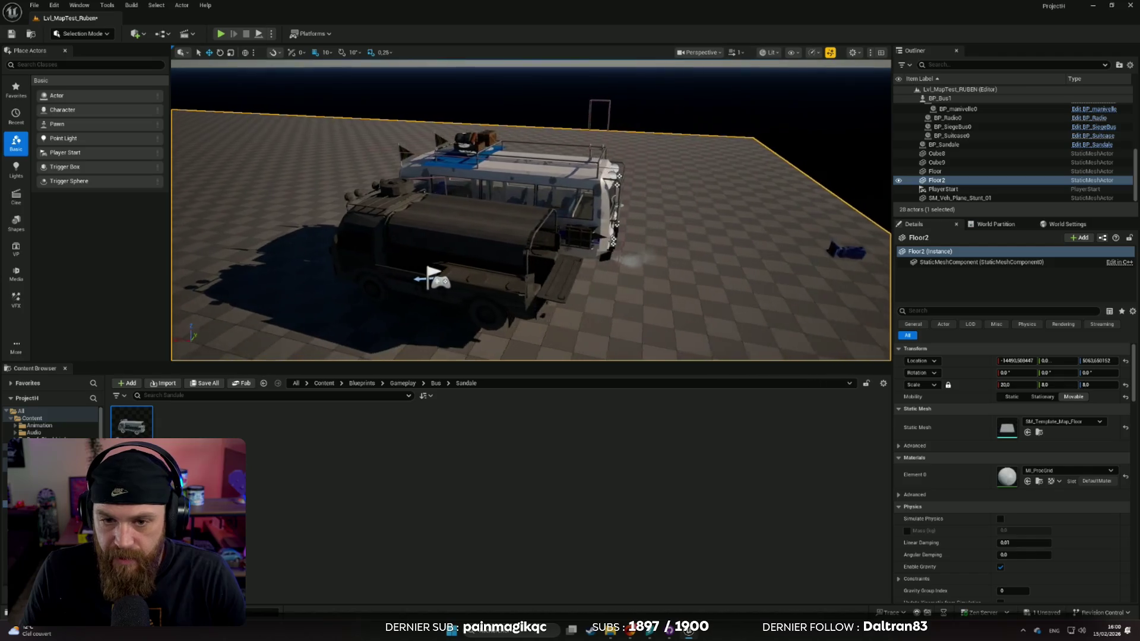
drag(530, 210, 440, 213)
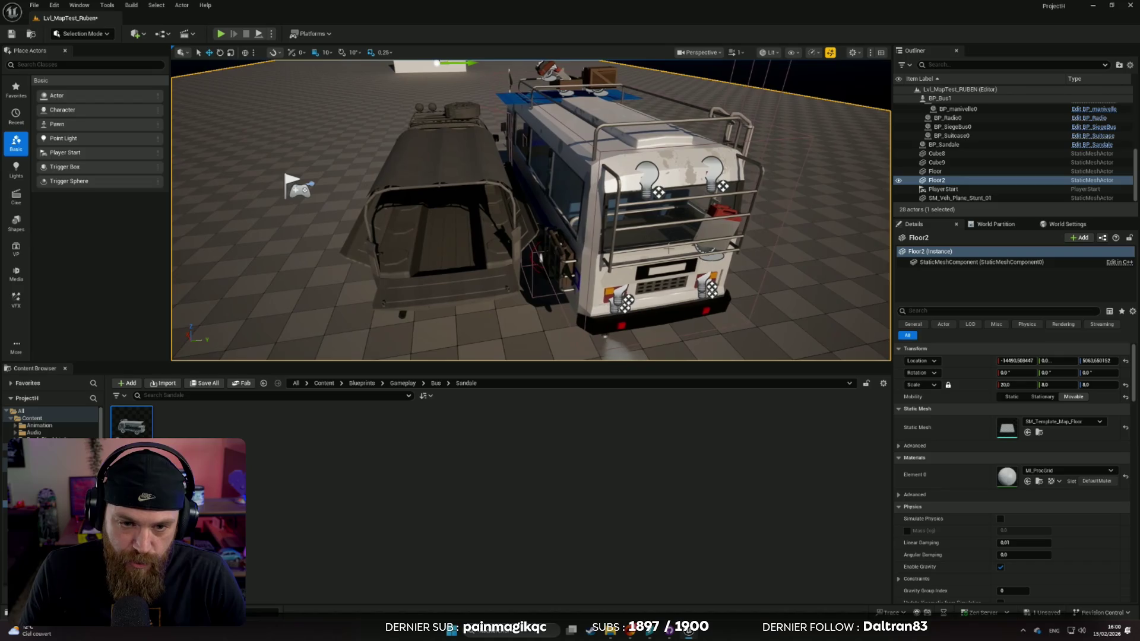
click(356, 237)
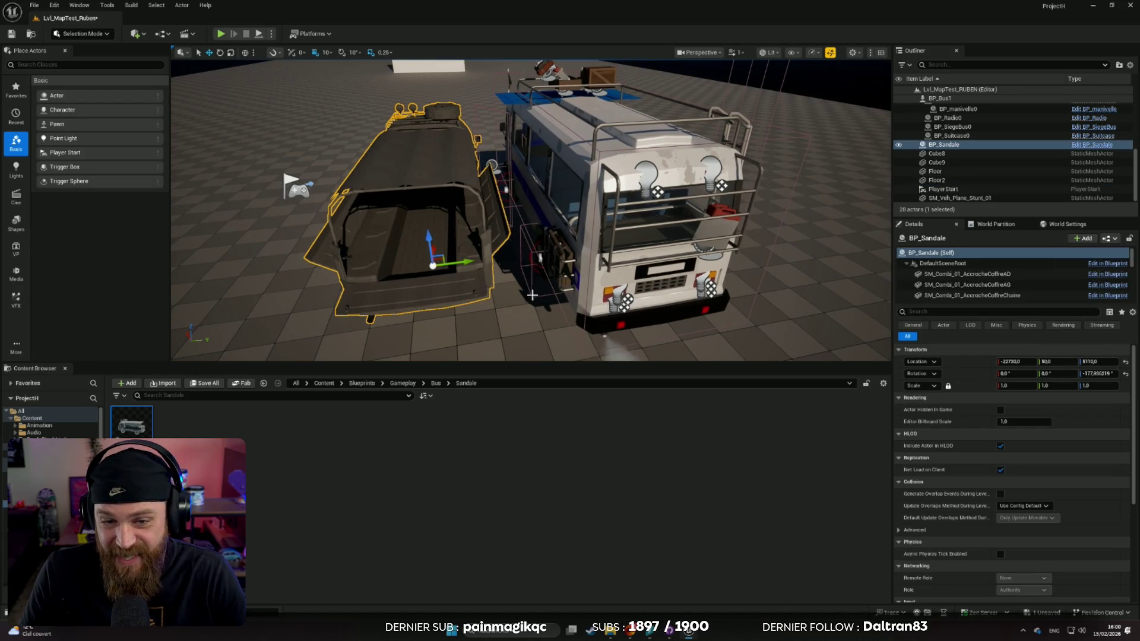
click(384, 235)
key(f)
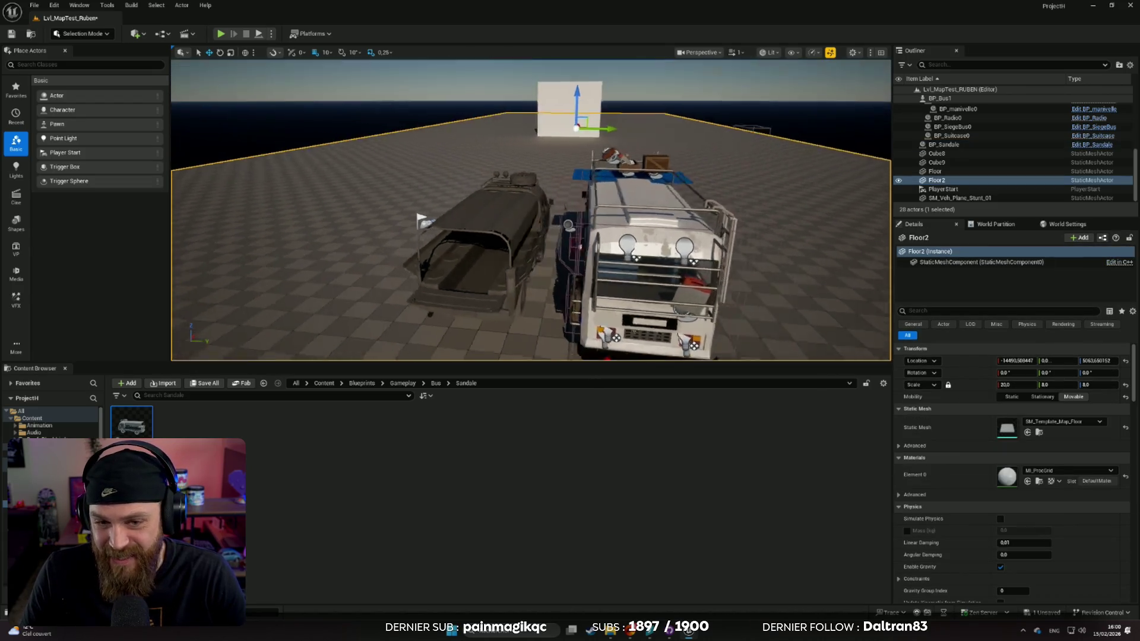
Fly around both vehicles to check the truck sits right alongside the bus
mouse_move(385, 235)
mouse_down()
mouse_move(441, 177)
mouse_move(708, 178)
mouse_move(704, 112)
mouse_move(645, 137)
mouse_up()
mouse_move(620, 173)
mouse_down()
mouse_move(569, 243)
mouse_move(662, 145)
mouse_move(580, 212)
mouse_move(509, 208)
mouse_move(540, 240)
mouse_move(691, 210)
mouse_move(567, 249)
mouse_up()
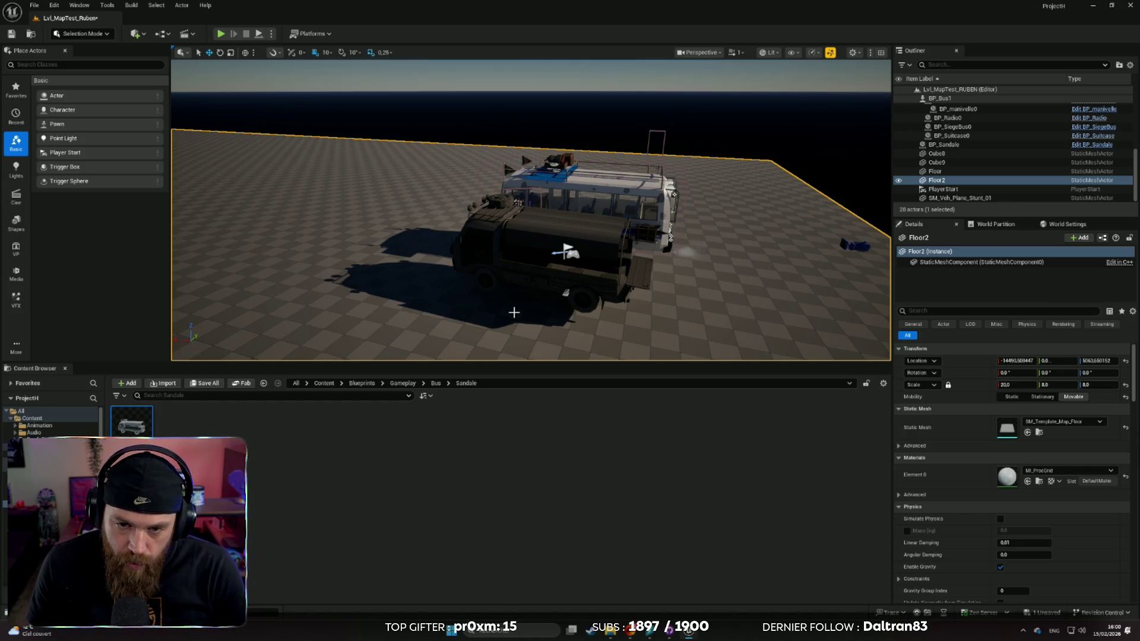
scroll(514, 311, up, 3)
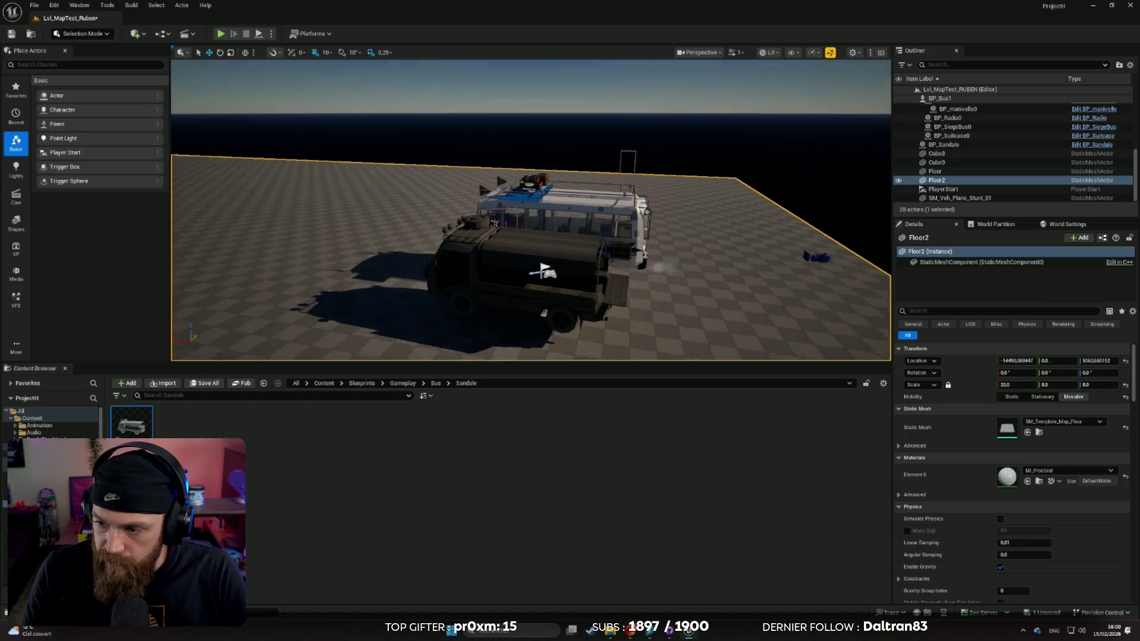
drag(513, 311, 427, 296)
drag(704, 321, 705, 321)
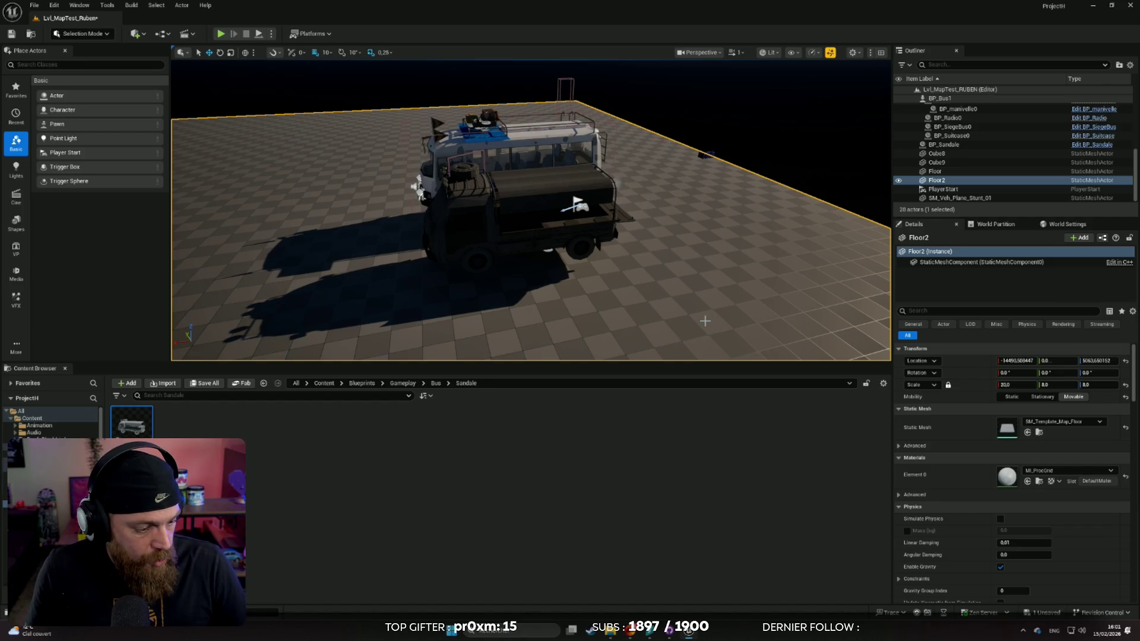
mouse_move(704, 321)
mouse_down()
mouse_move(705, 297)
mouse_move(605, 181)
mouse_move(733, 145)
mouse_move(897, 134)
mouse_up()
drag(531, 211, 436, 220)
drag(483, 260, 495, 258)
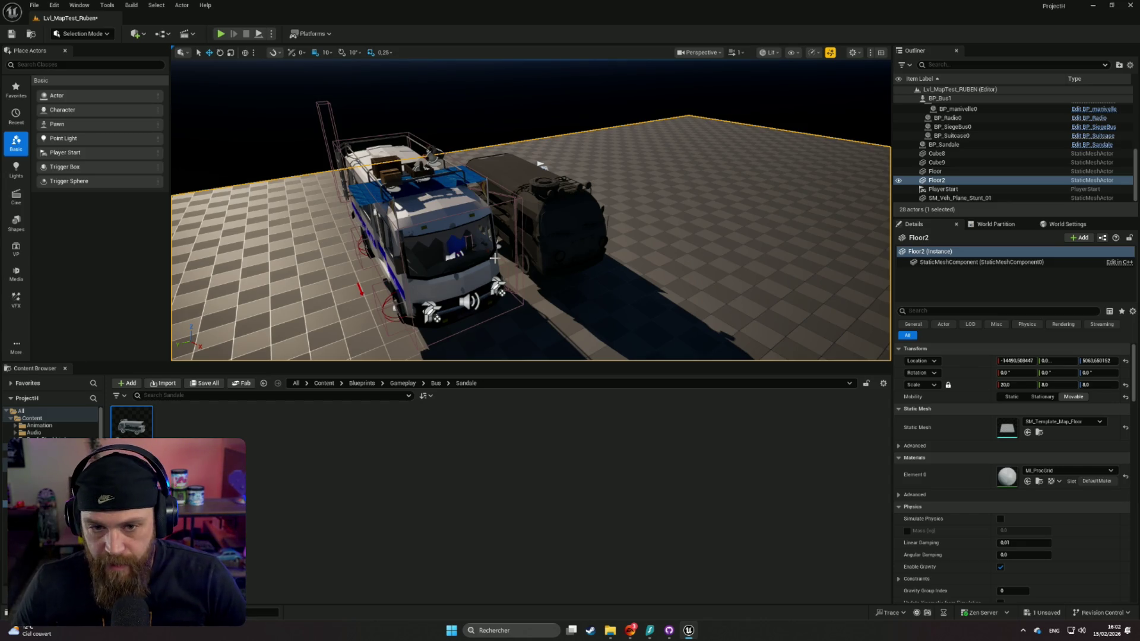
scroll(495, 257, down, 10)
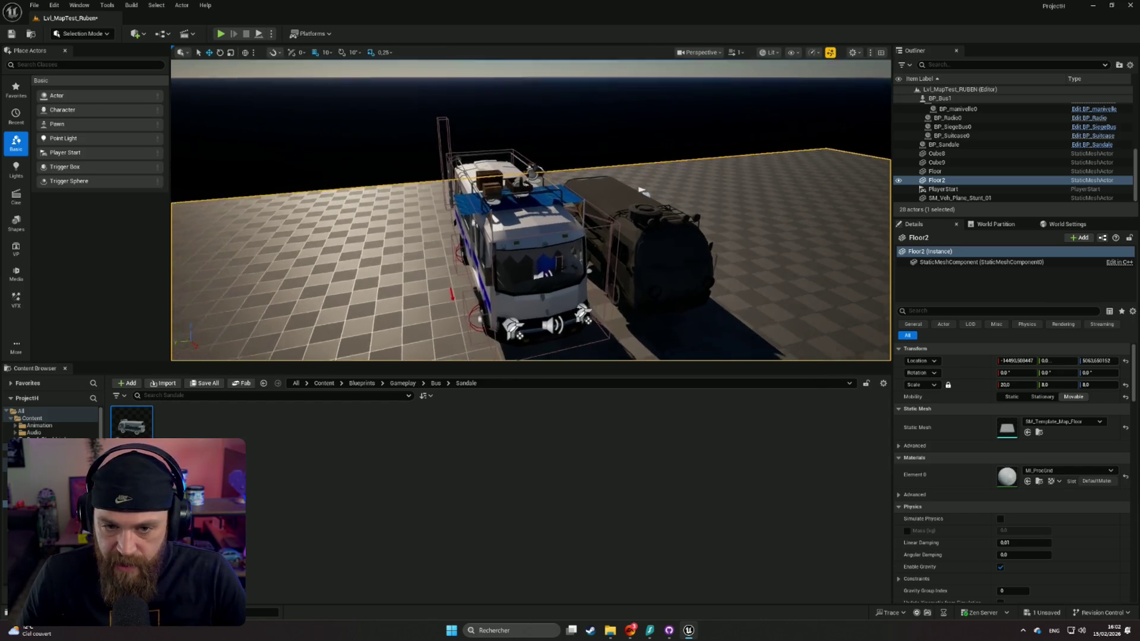
scroll(530, 211, down, 5)
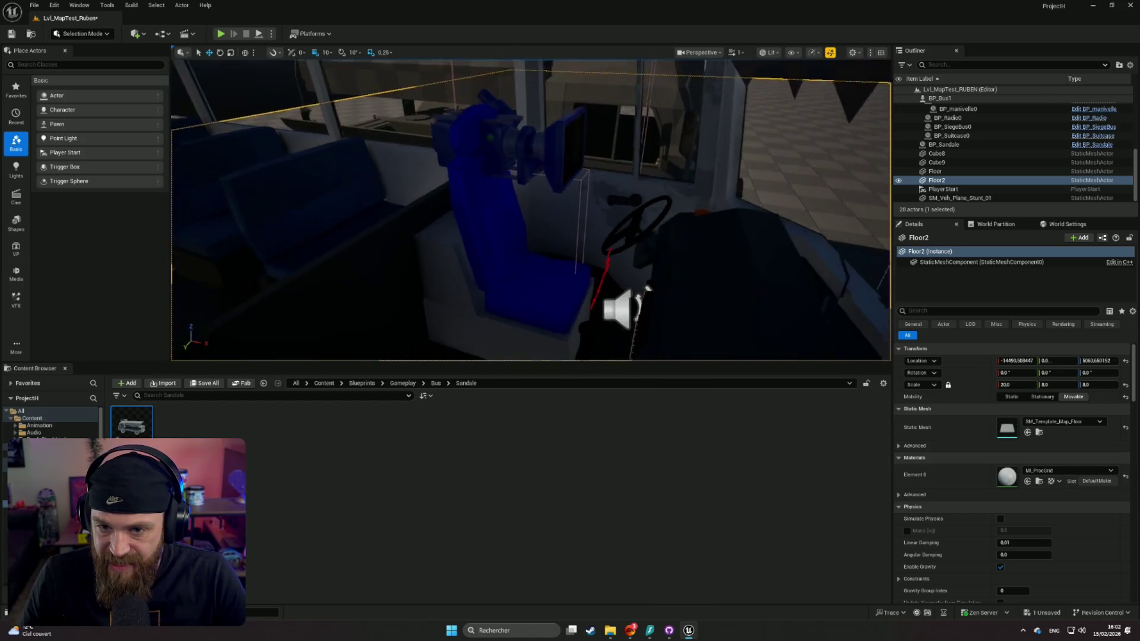
mouse_move(389, 226)
mouse_down()
mouse_move(416, 220)
mouse_move(389, 227)
mouse_up()
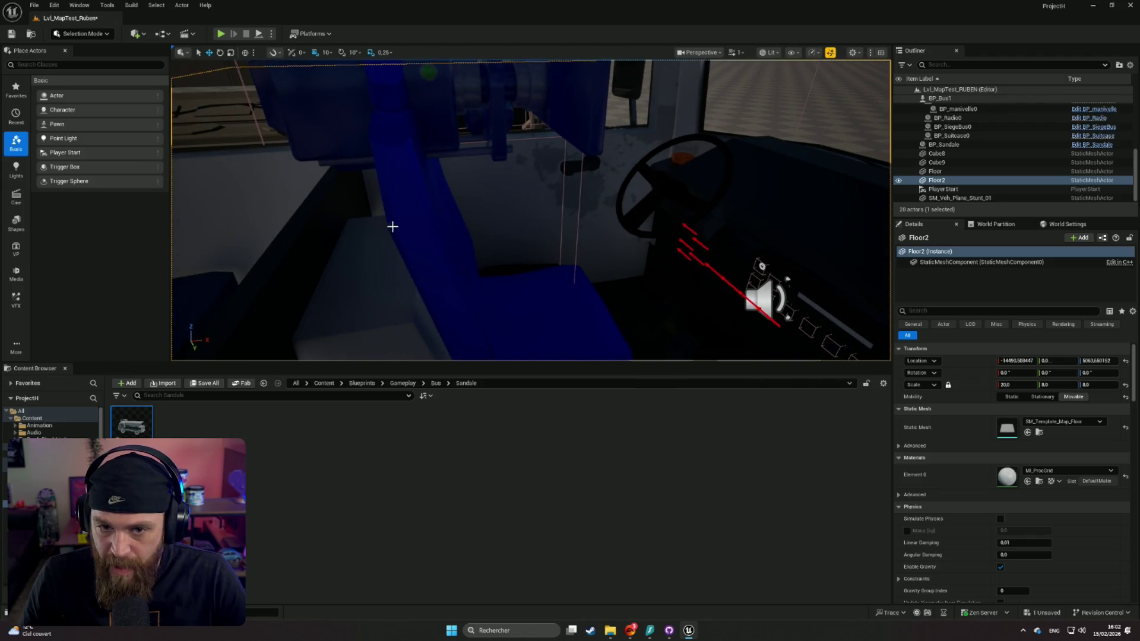
mouse_move(636, 215)
mouse_down()
mouse_move(572, 236)
mouse_move(585, 245)
mouse_move(505, 228)
mouse_up()
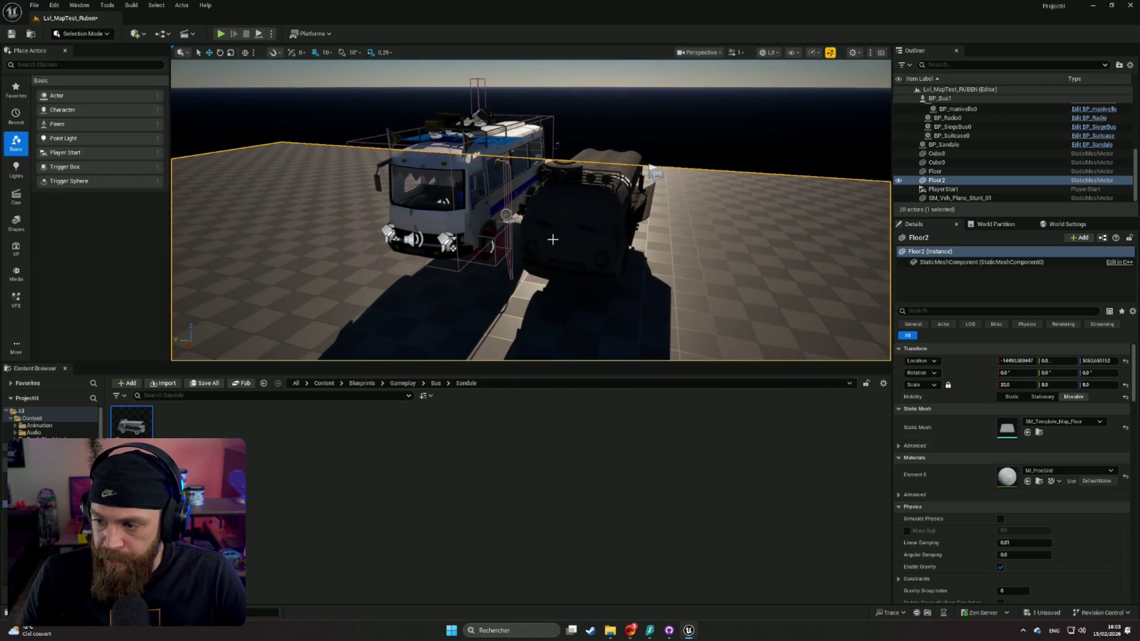
right_click(546, 241)
Lower the viewport camera speed and fly slowly around the truck and bus
text(dw)
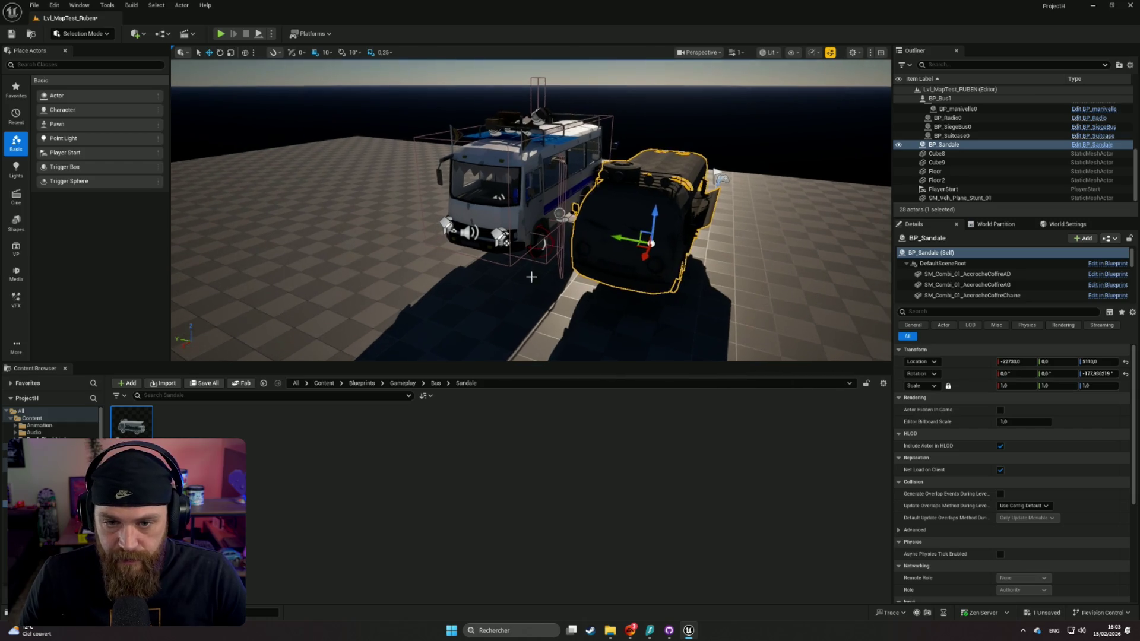
text(f)
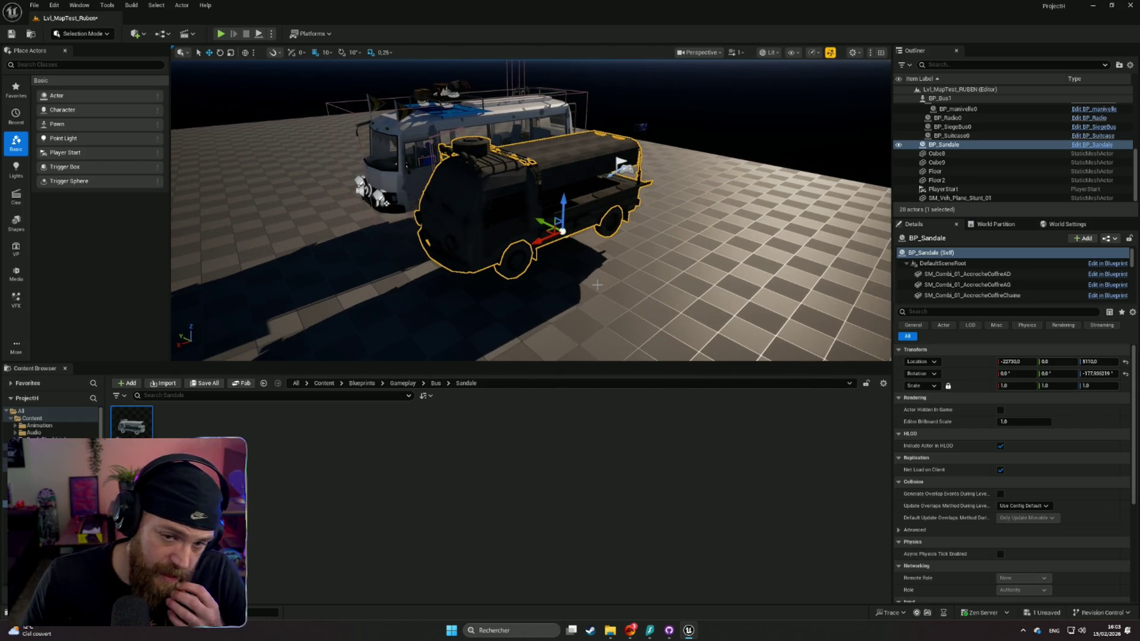
drag(598, 285, 564, 237)
drag(469, 225, 457, 178)
drag(532, 210, 483, 199)
drag(557, 262, 557, 262)
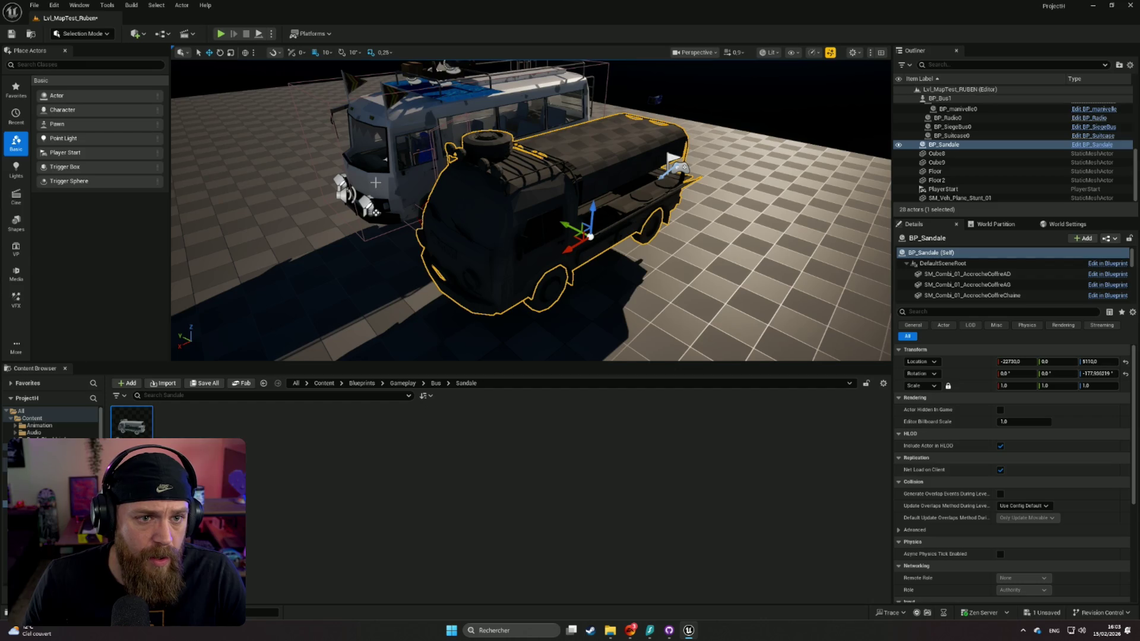
drag(394, 194, 390, 194)
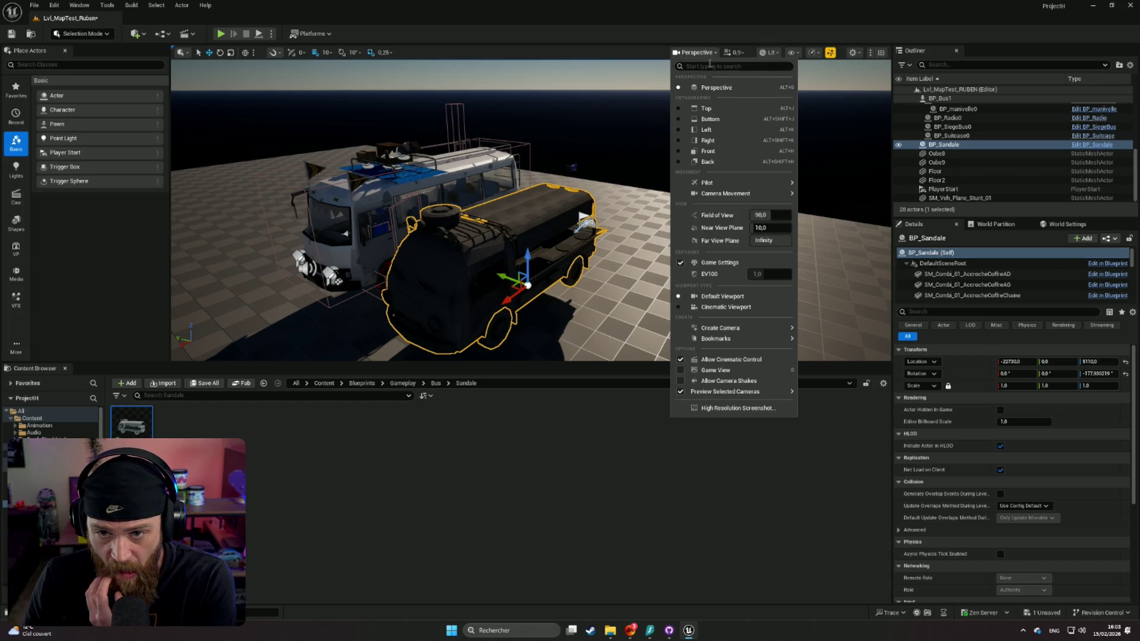
Switch the viewport to the Bottom view and zoom in on the van and bus
click(702, 119)
scroll(634, 181, down, 3)
scroll(629, 271, down, 3)
drag(644, 186, 669, 475)
mouse_move(629, 270)
mouse_down()
mouse_move(647, 164)
mouse_move(630, 144)
mouse_move(636, 354)
mouse_up()
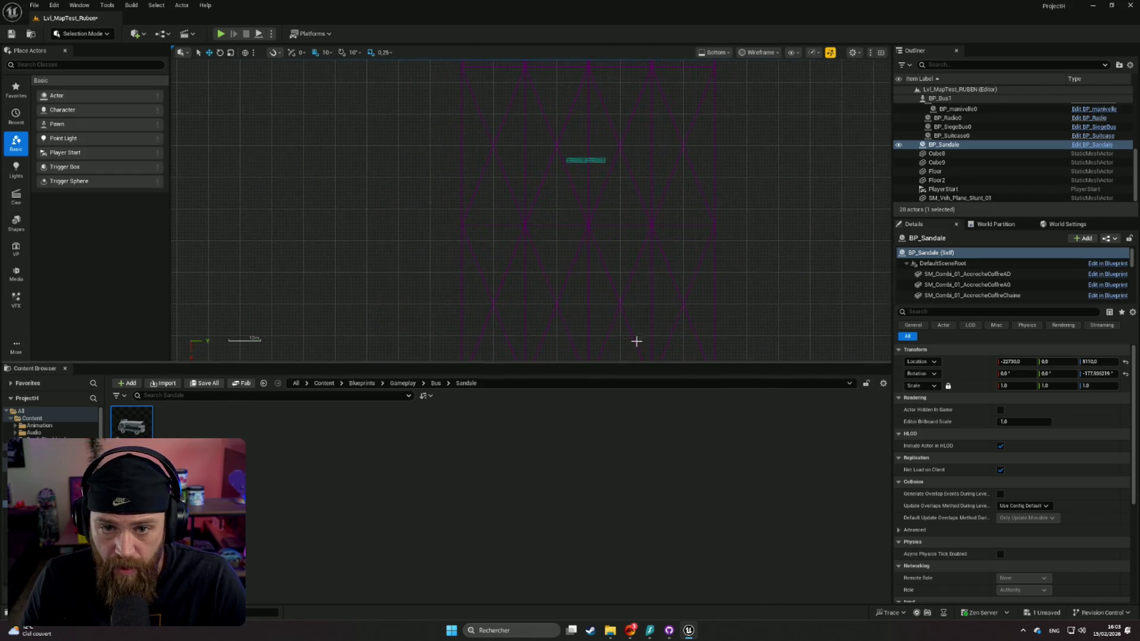
scroll(612, 280, down, 2)
mouse_move(612, 281)
mouse_down()
mouse_move(593, 360)
mouse_move(611, 245)
mouse_up()
scroll(612, 245, up, 6)
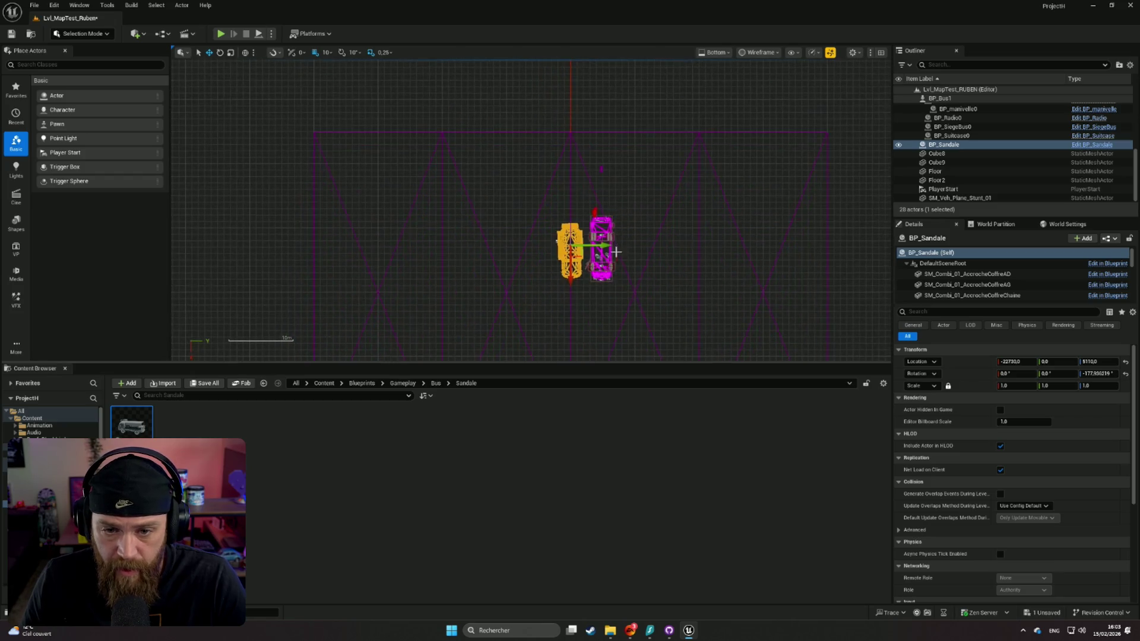
mouse_move(672, 174)
mouse_down()
mouse_move(615, 161)
mouse_move(725, 221)
mouse_up()
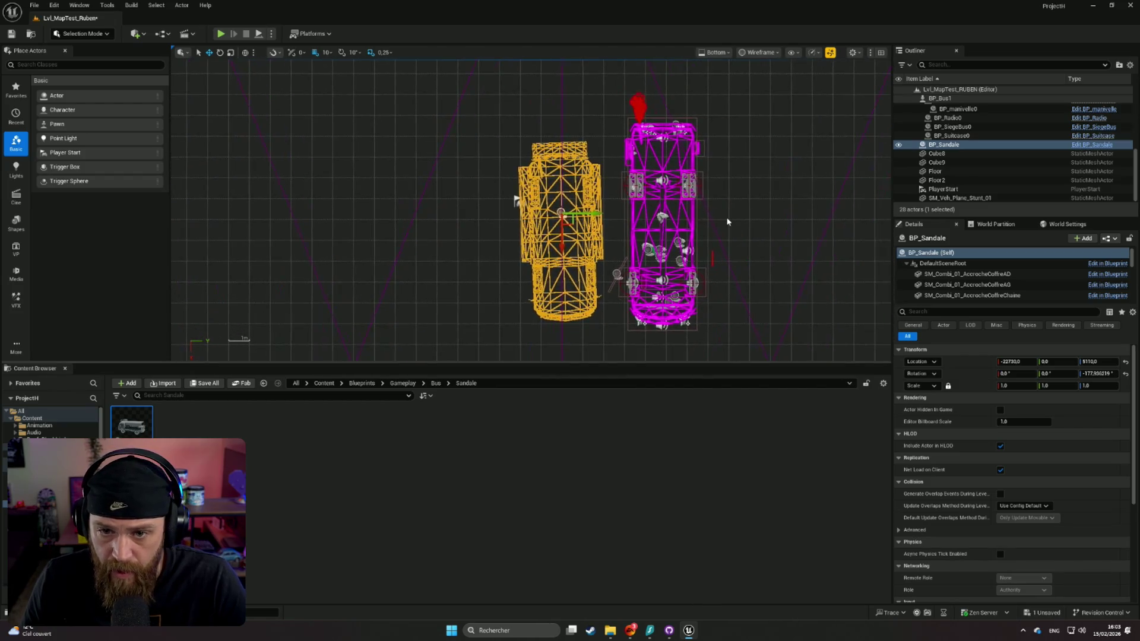
scroll(770, 242, up, 2)
scroll(718, 142, up, 3)
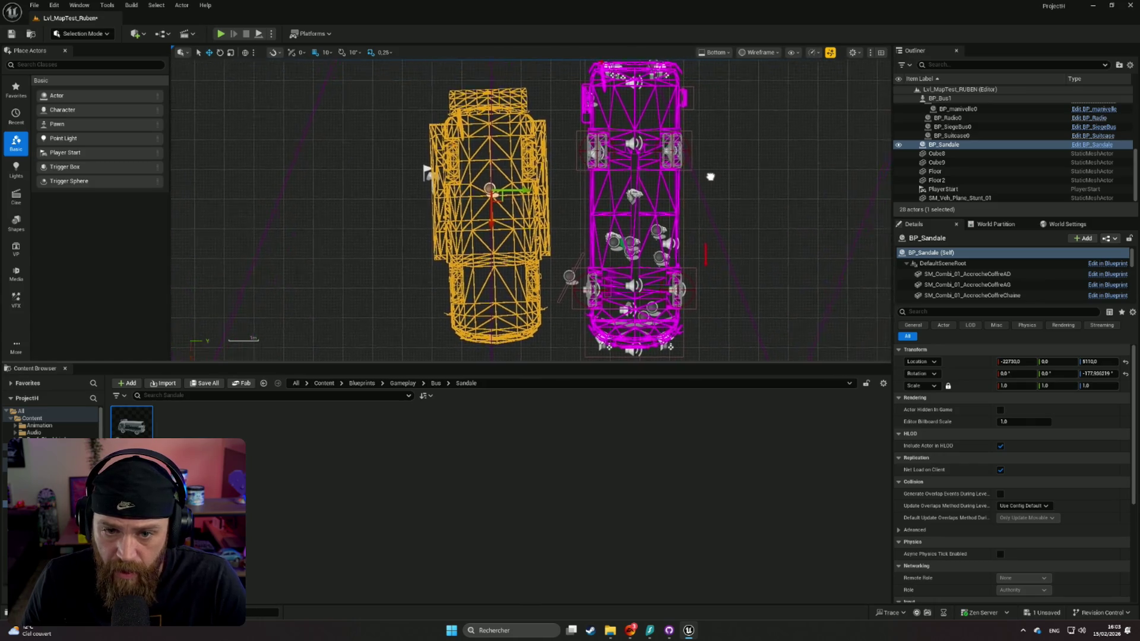
mouse_move(699, 170)
mouse_down()
mouse_move(582, 163)
mouse_move(656, 165)
mouse_up()
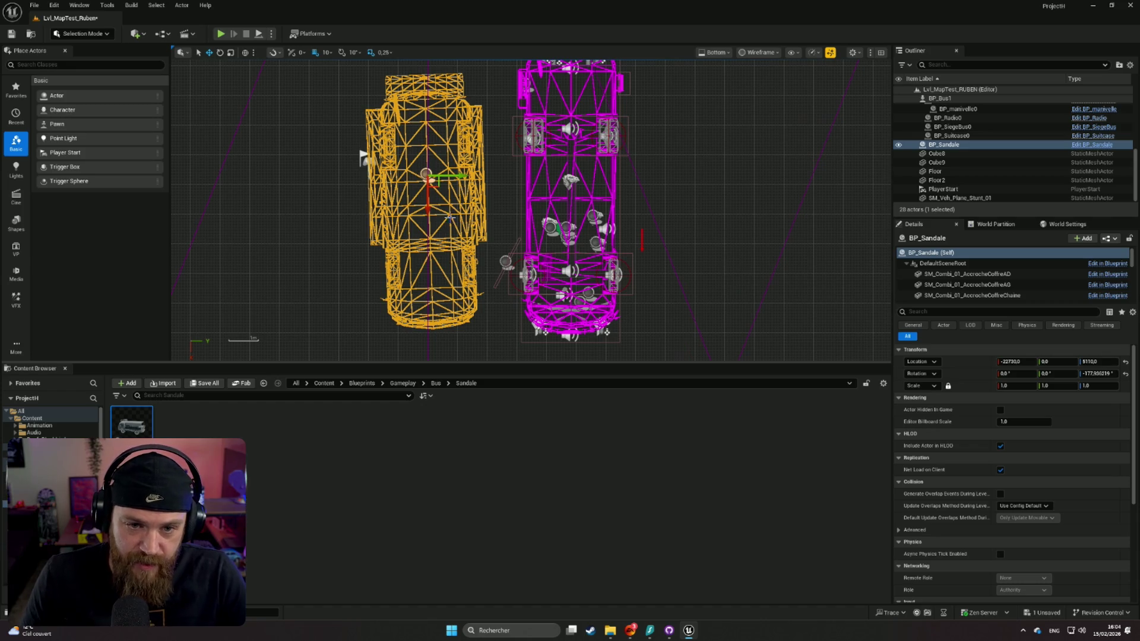
Pan the Bottom view to frame the van and bus side by side
drag(429, 208, 429, 216)
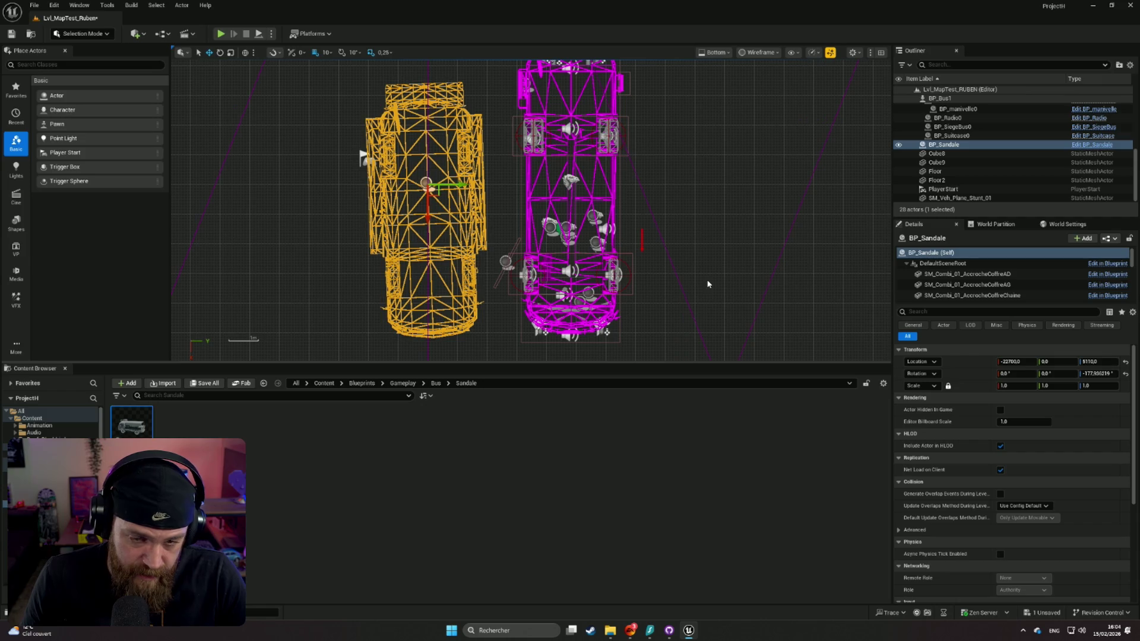
mouse_move(707, 284)
mouse_down()
mouse_move(687, 279)
mouse_move(741, 267)
mouse_up()
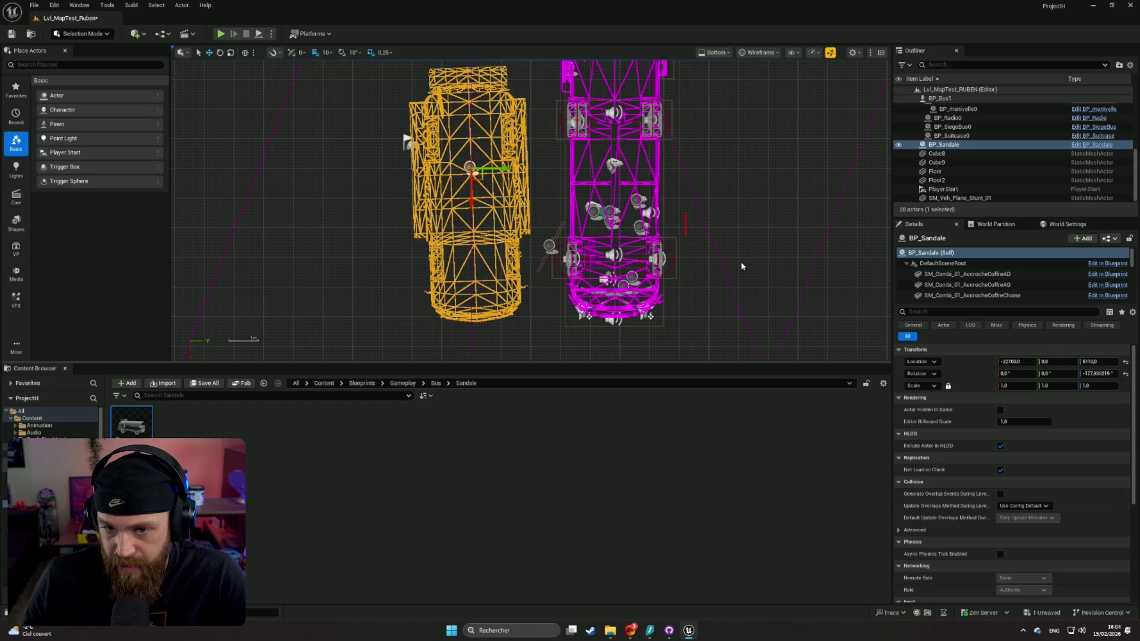
drag(737, 255, 730, 233)
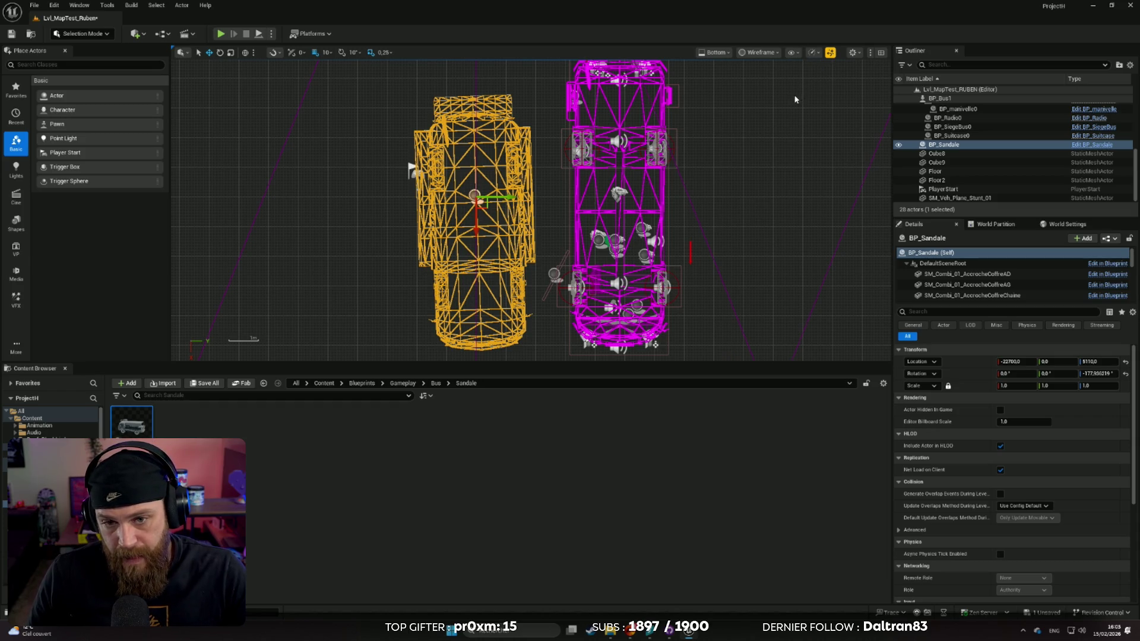
mouse_move(727, 214)
mouse_down()
mouse_move(753, 201)
mouse_move(769, 212)
mouse_up()
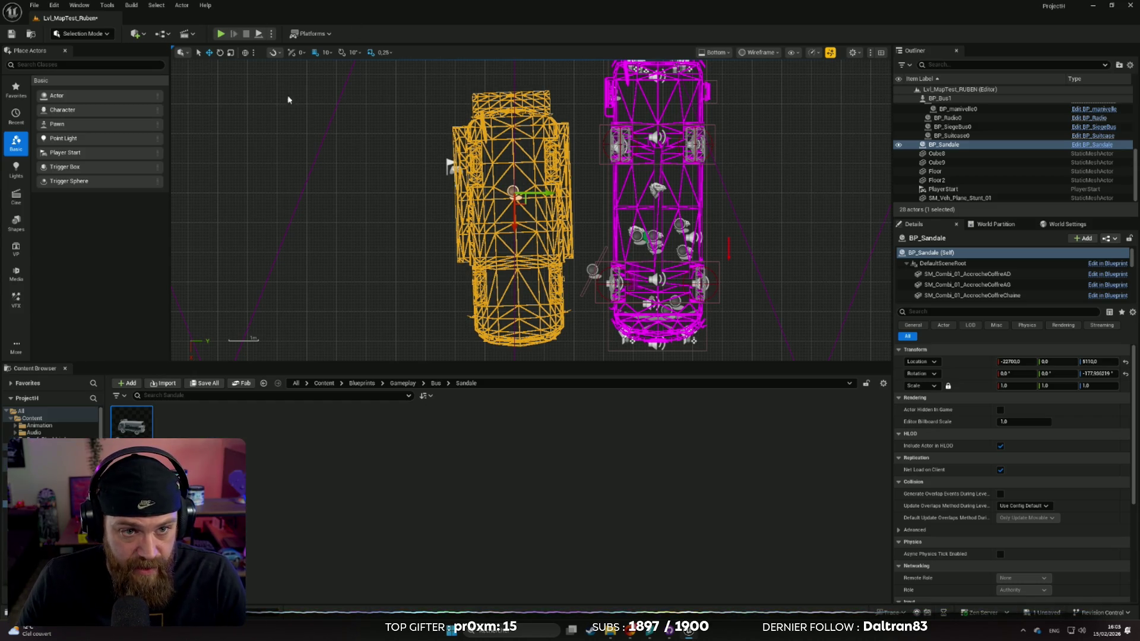
click(716, 52)
Return to lit Perspective, frame the van, orbit its rear cargo bed, and undo its last move
click(742, 88)
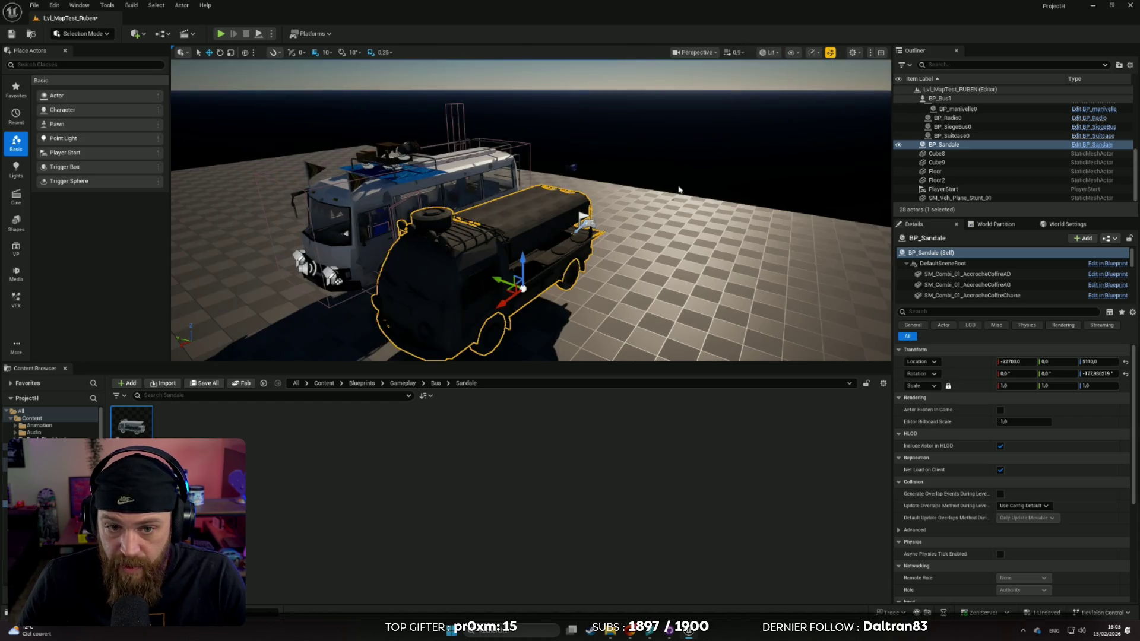
key(f)
mouse_move(532, 208)
mouse_down()
mouse_move(308, 194)
mouse_move(285, 179)
mouse_up()
drag(566, 193, 566, 193)
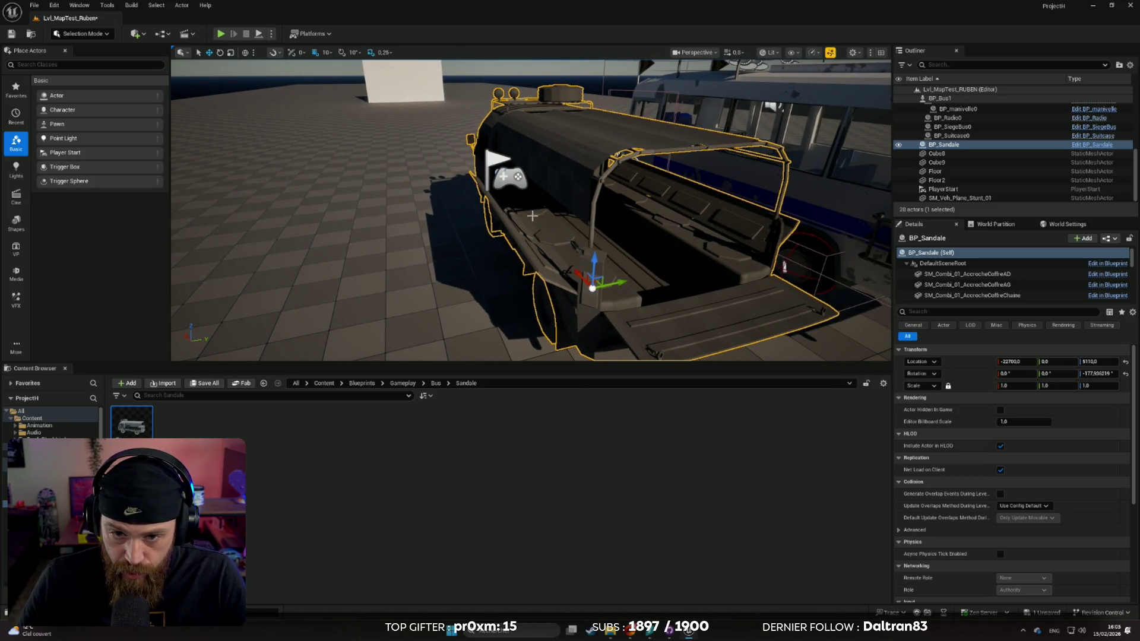
drag(566, 193, 566, 193)
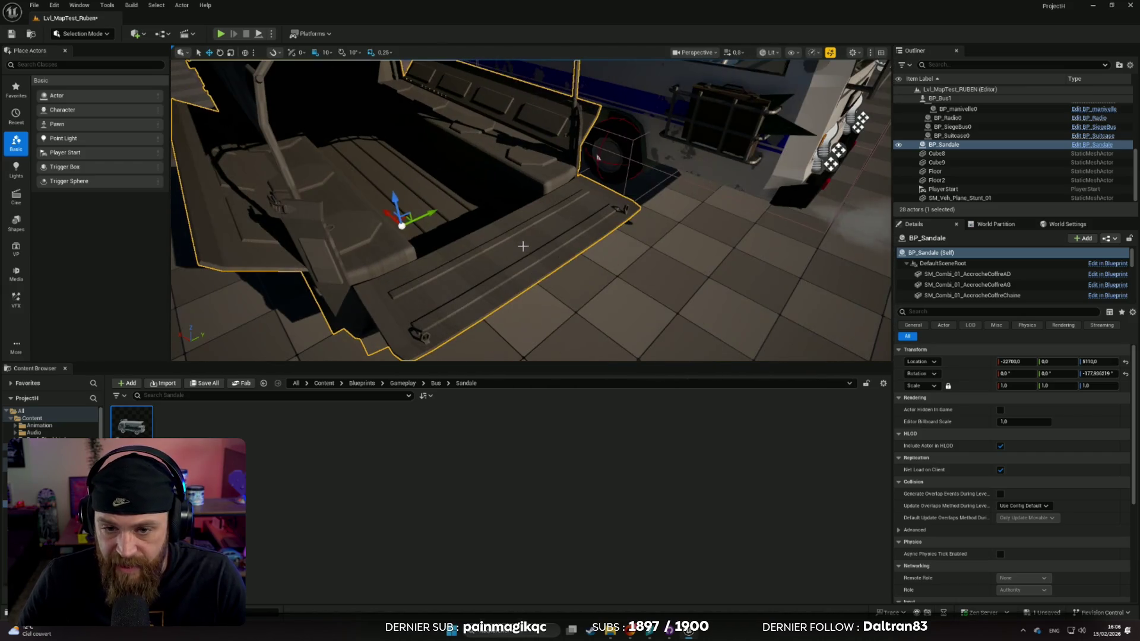
drag(600, 157, 599, 157)
drag(740, 322, 740, 323)
drag(532, 210, 531, 210)
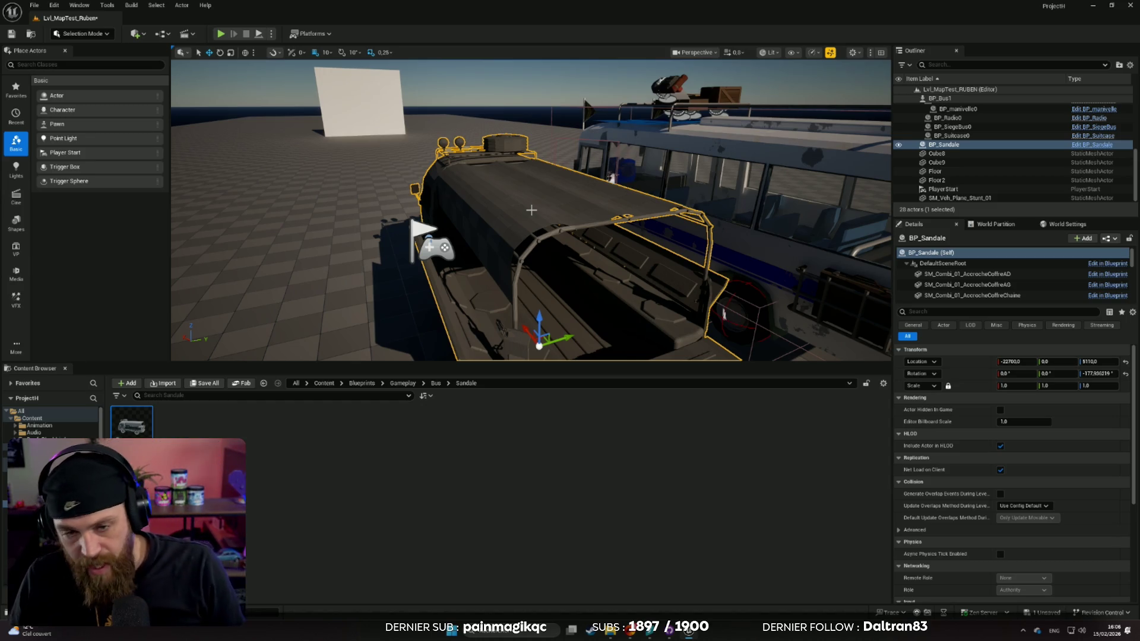
drag(531, 210, 543, 180)
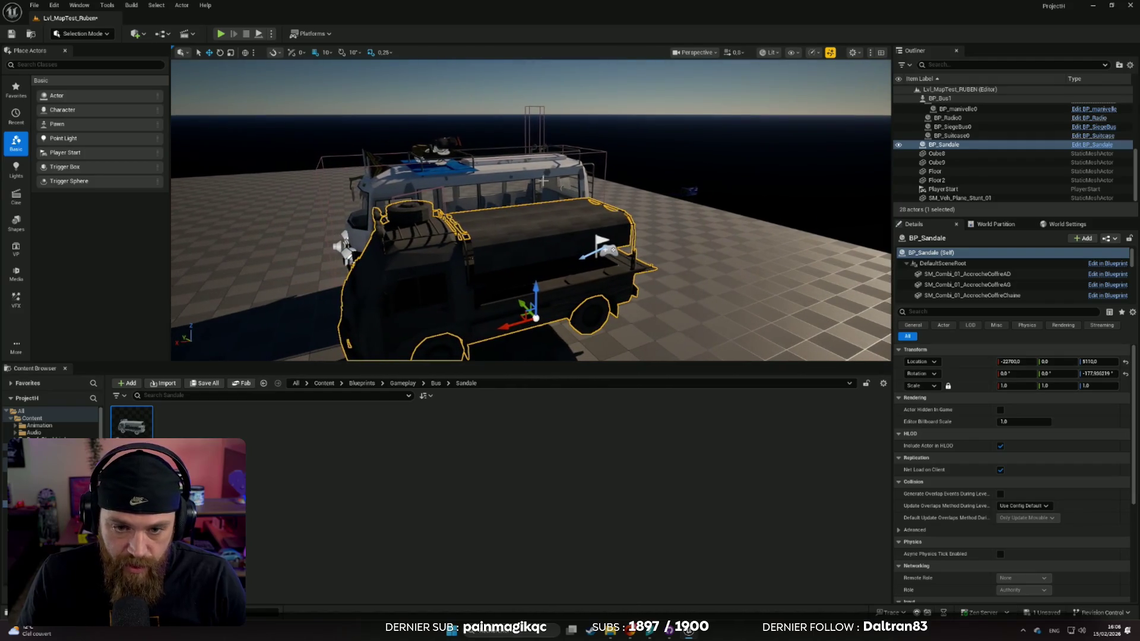
key(ctrl+z)
key(ctrl+z)
key(ctrl+z)
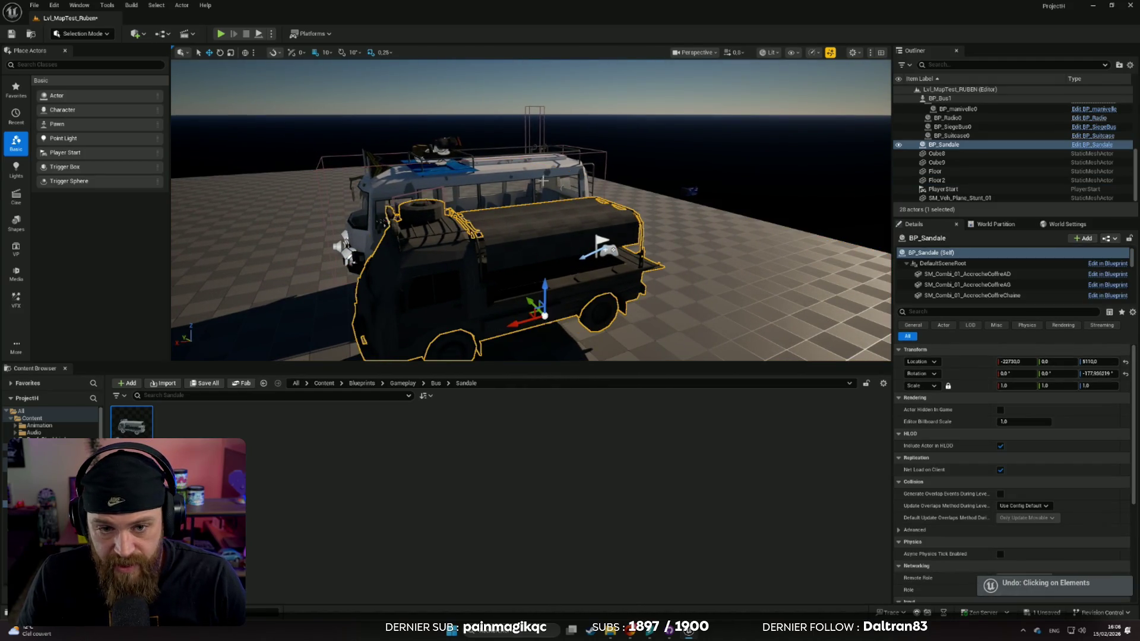
Undo the van's moves, rotation and placement so only the bus remains, then centre the bus
key(ctrl+z)
key(ctrl+z)
key(ctrl+z)
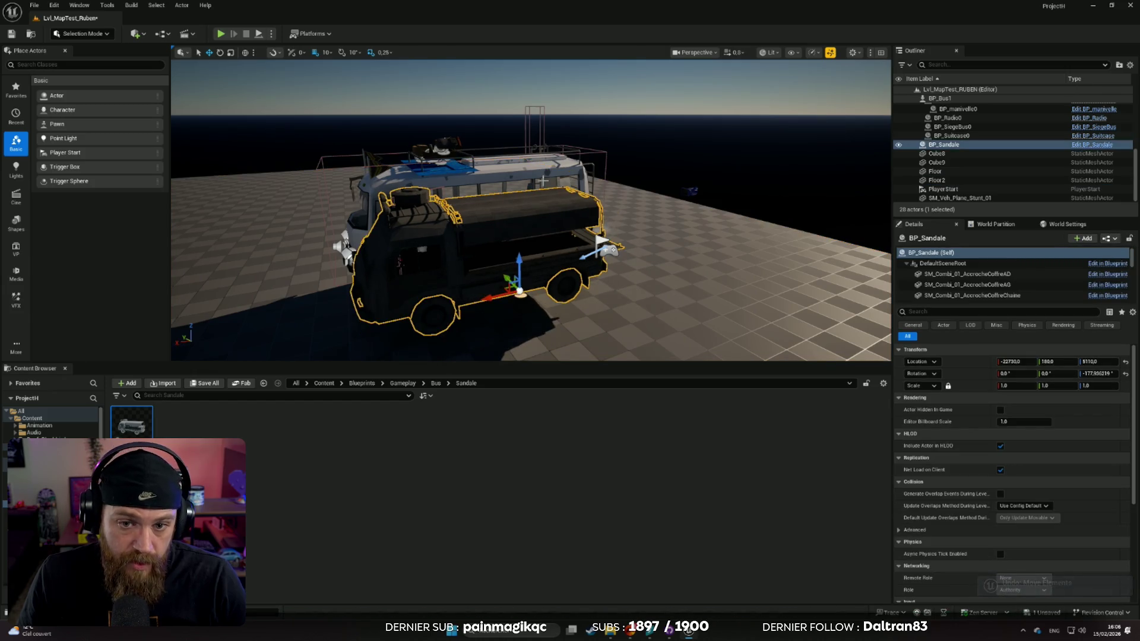
key(ctrl+z)
key(ctrl+z)
key(ctrl+z)
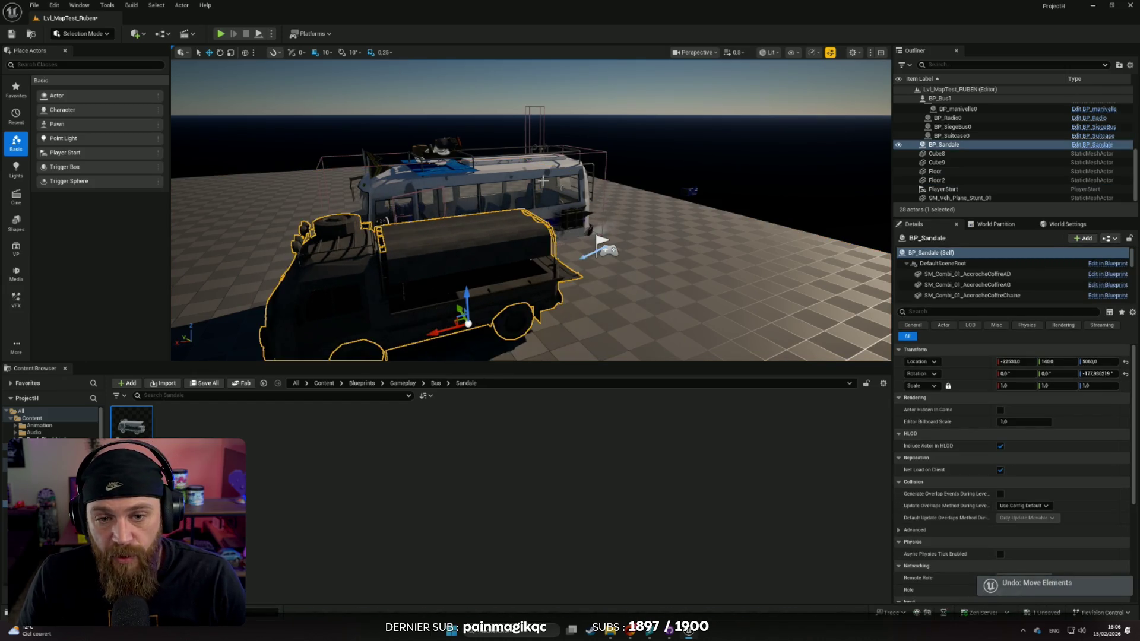
key(ctrl+z)
drag(543, 180, 569, 173)
mouse_move(713, 267)
mouse_down()
mouse_move(642, 285)
mouse_move(593, 250)
mouse_up()
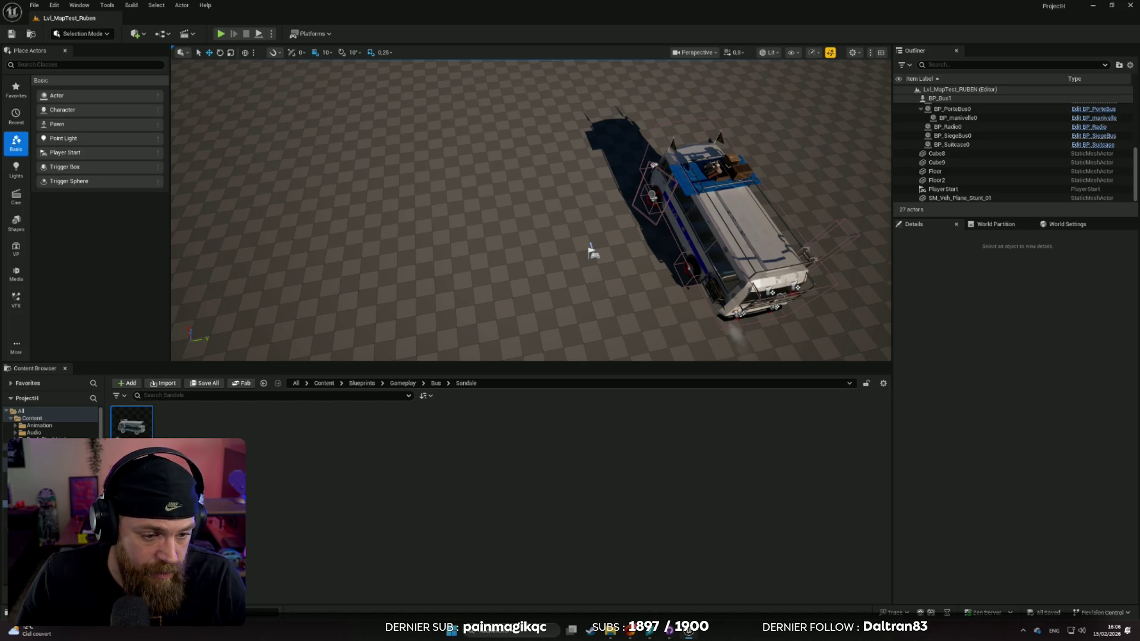
scroll(50, 423, down, 5)
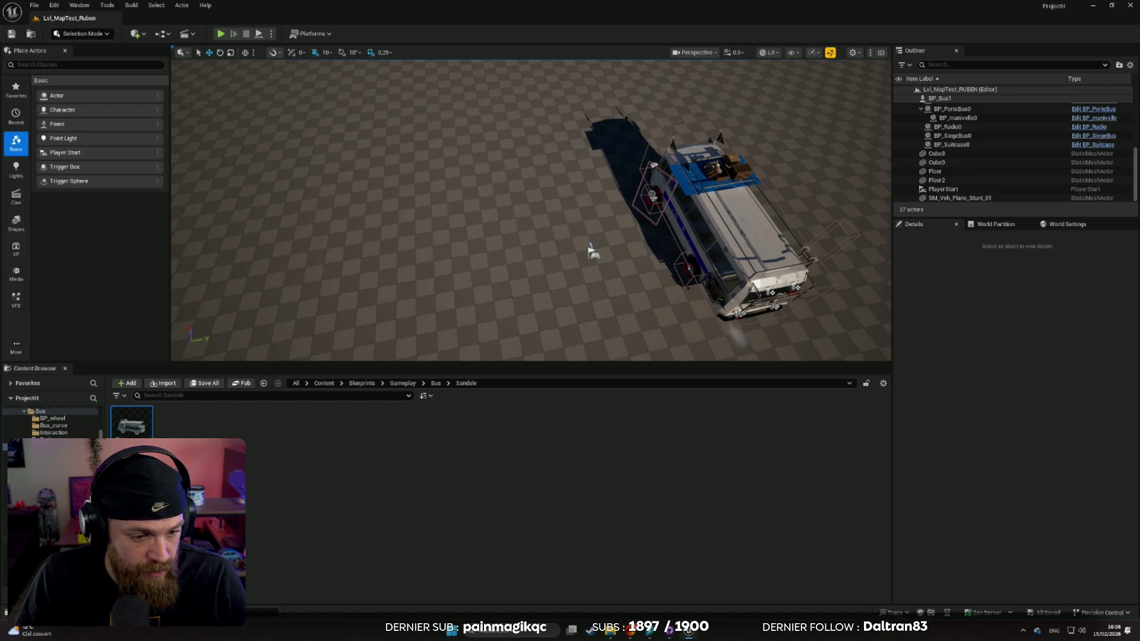
scroll(51, 422, down, 2)
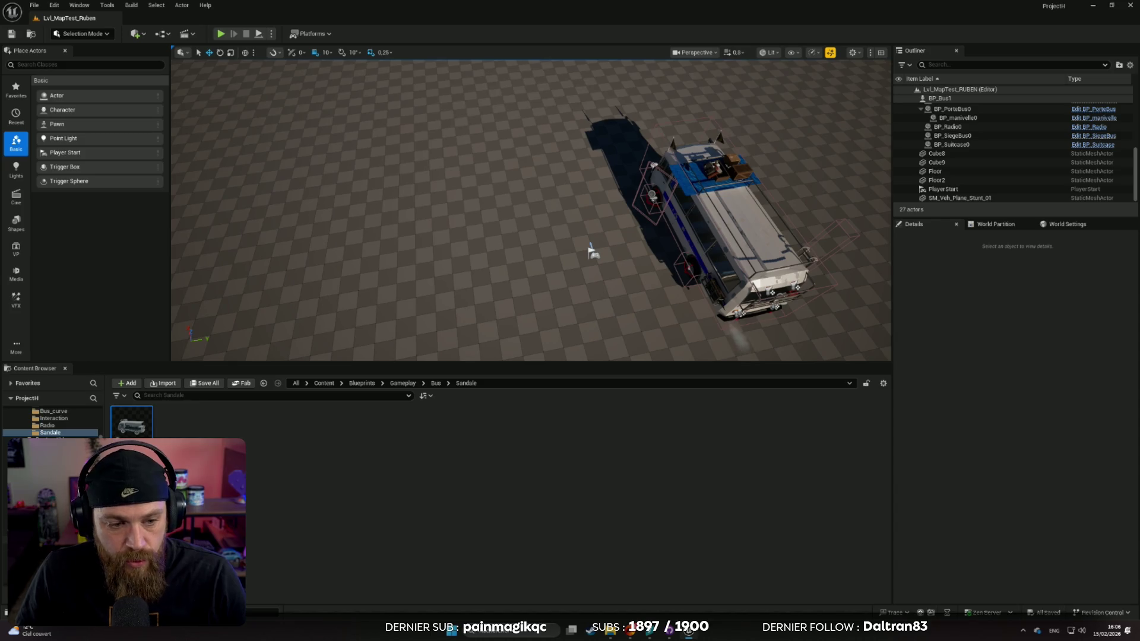
Load the Lvl_MapOpti1v3 level from the project's Levels folder
scroll(50, 421, up, 7)
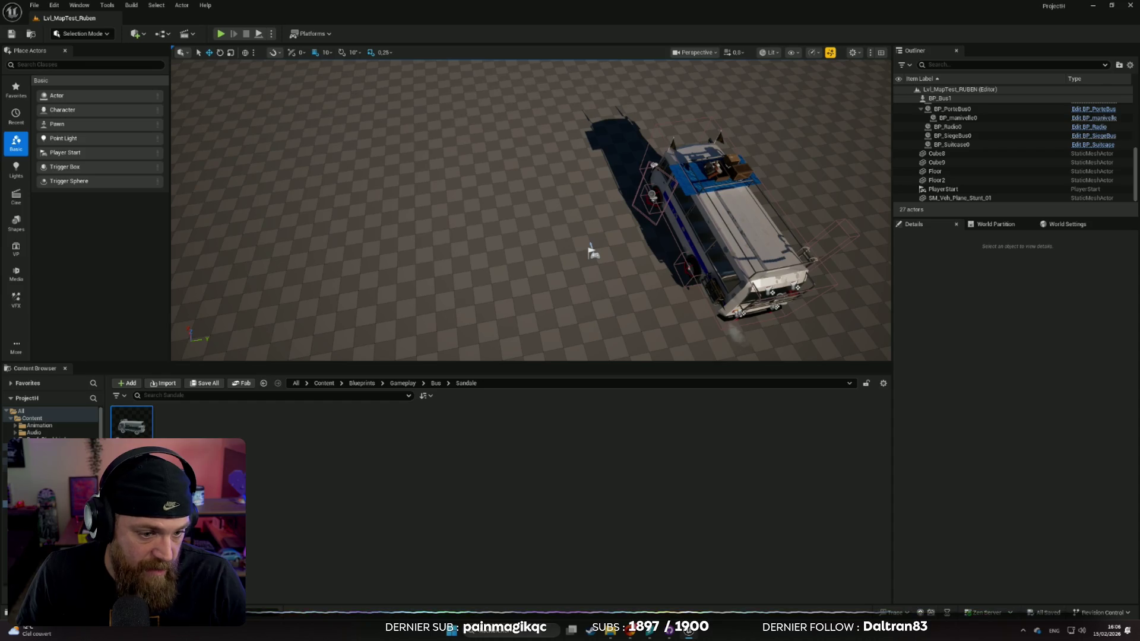
scroll(51, 421, down, 10)
scroll(50, 422, down, 2)
click(39, 446)
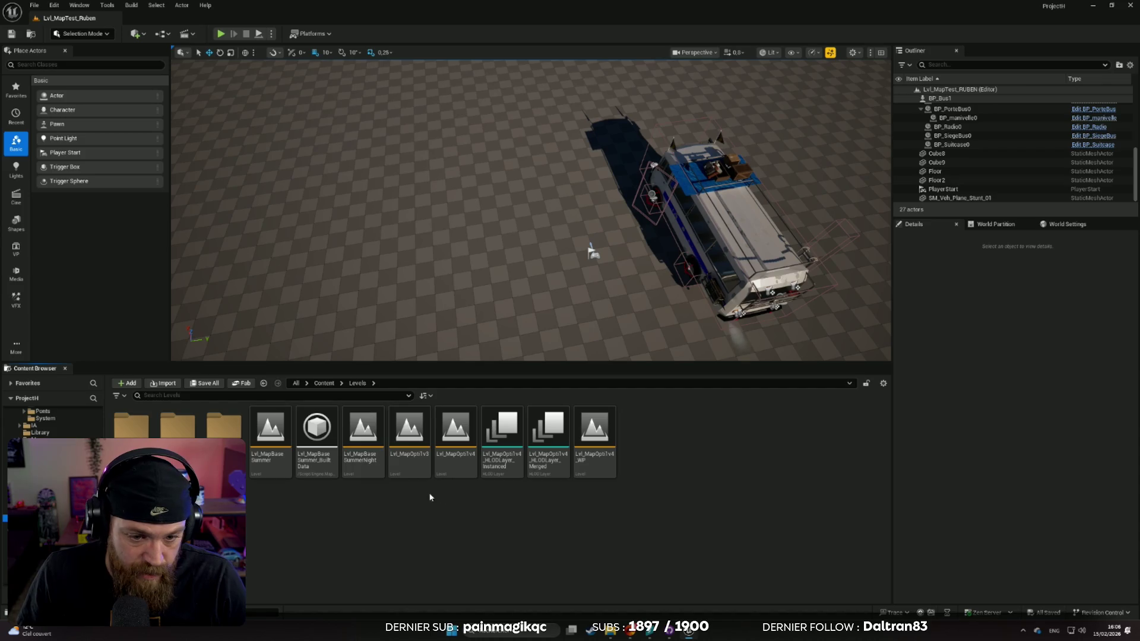
double_click(413, 430)
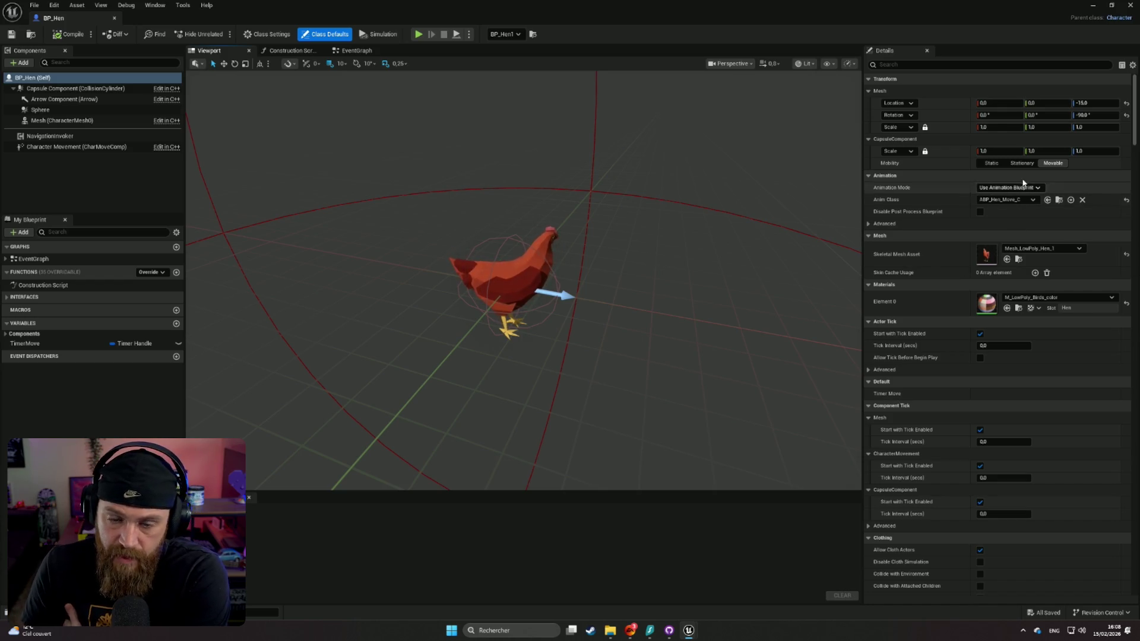
Scale the BP_Hen capsule to 2.0 on all axes and inspect the enlarged chicken
click(990, 152)
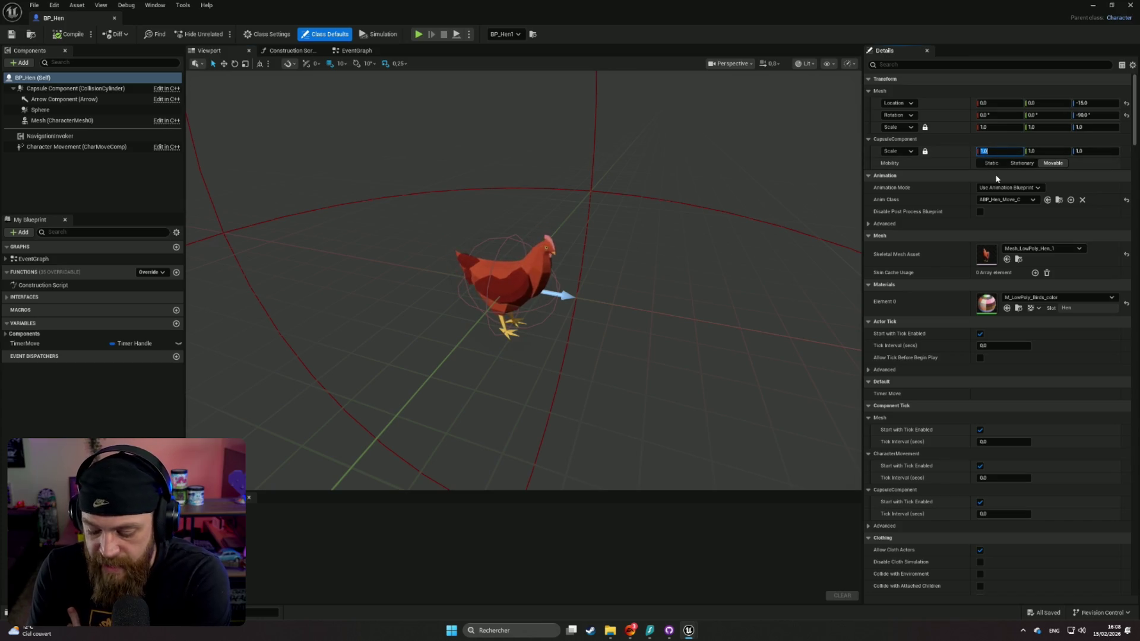
text(2)
key(Return)
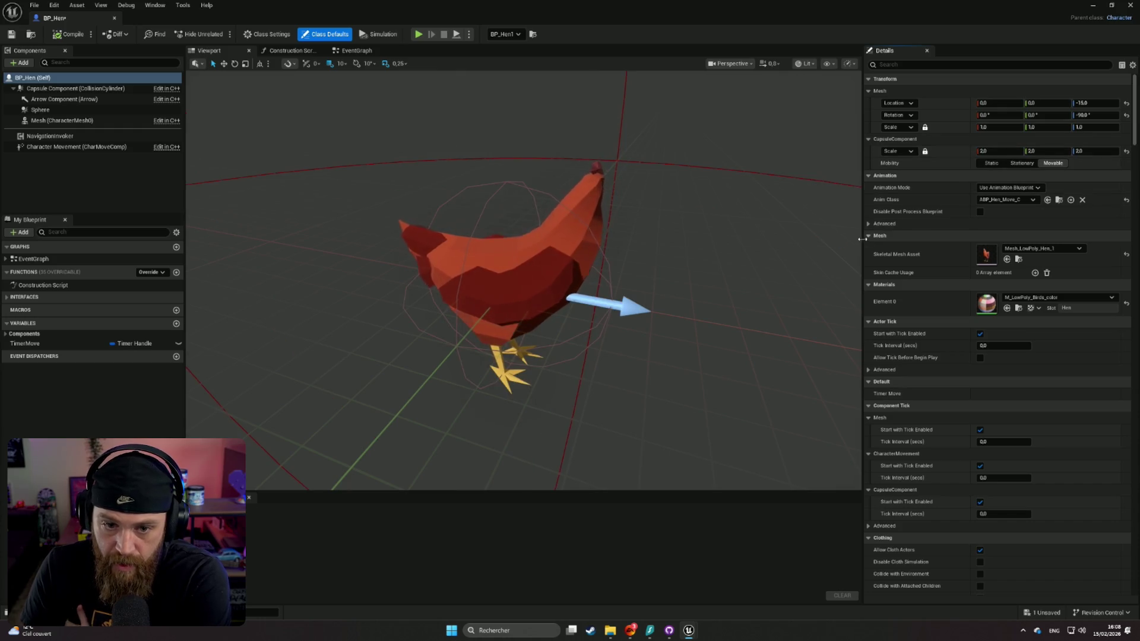
mouse_move(781, 251)
mouse_down()
mouse_move(766, 225)
mouse_move(756, 234)
mouse_move(733, 214)
mouse_move(815, 261)
mouse_up()
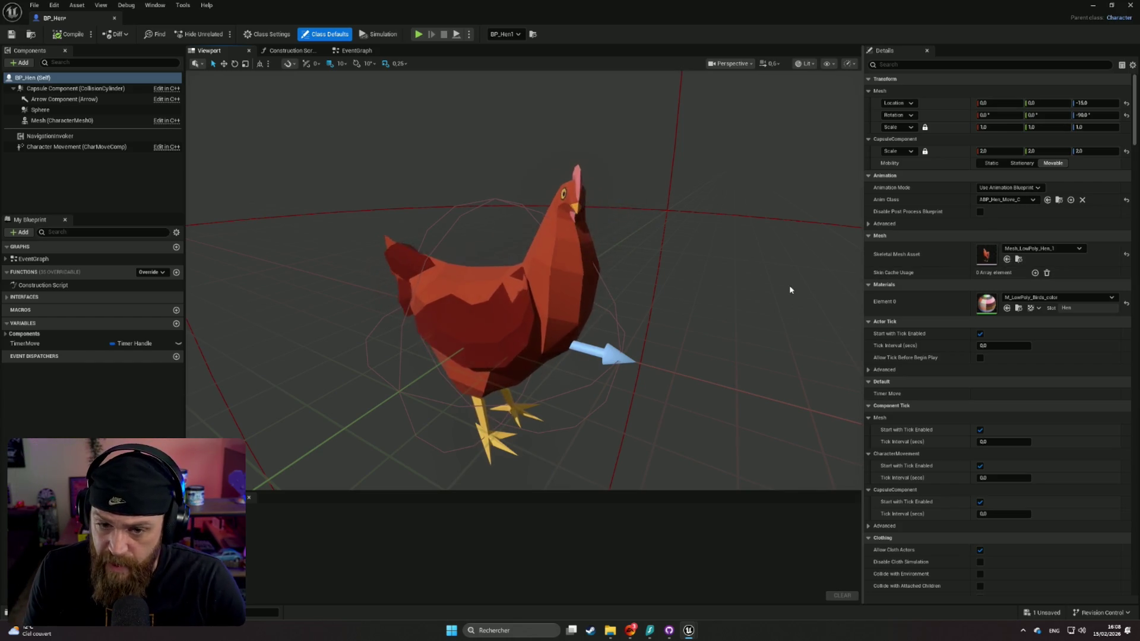
mouse_move(781, 287)
mouse_down()
mouse_move(593, 249)
mouse_move(237, 279)
mouse_move(781, 293)
mouse_up()
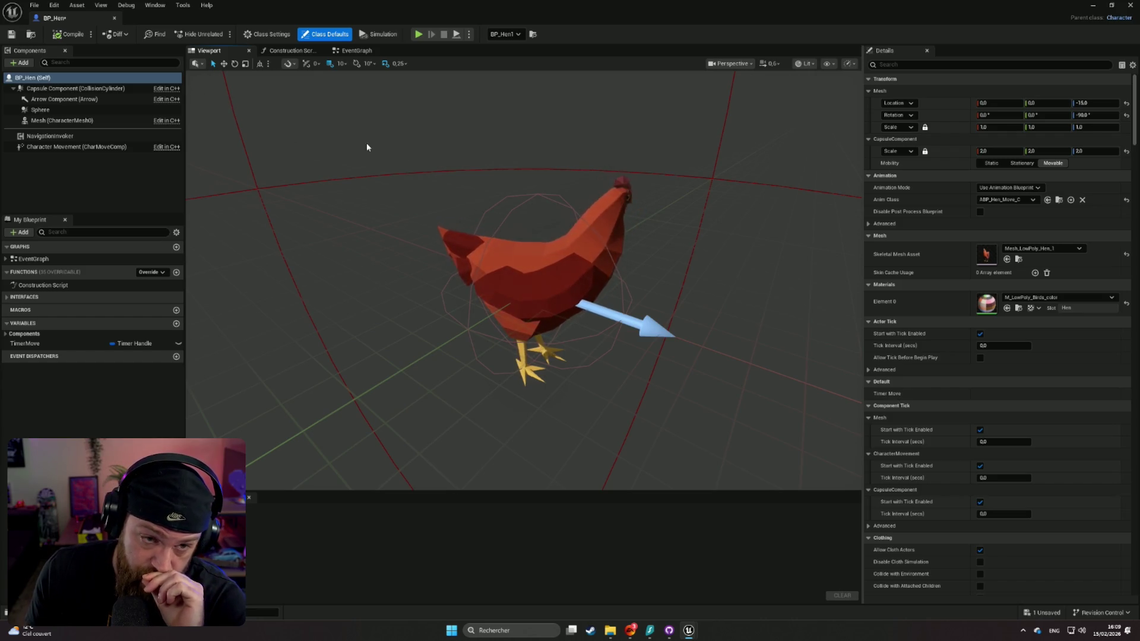
Compile BP_Hen twice, dock its tab beside the level, and return to Lvl_MapOpti1v3
click(69, 35)
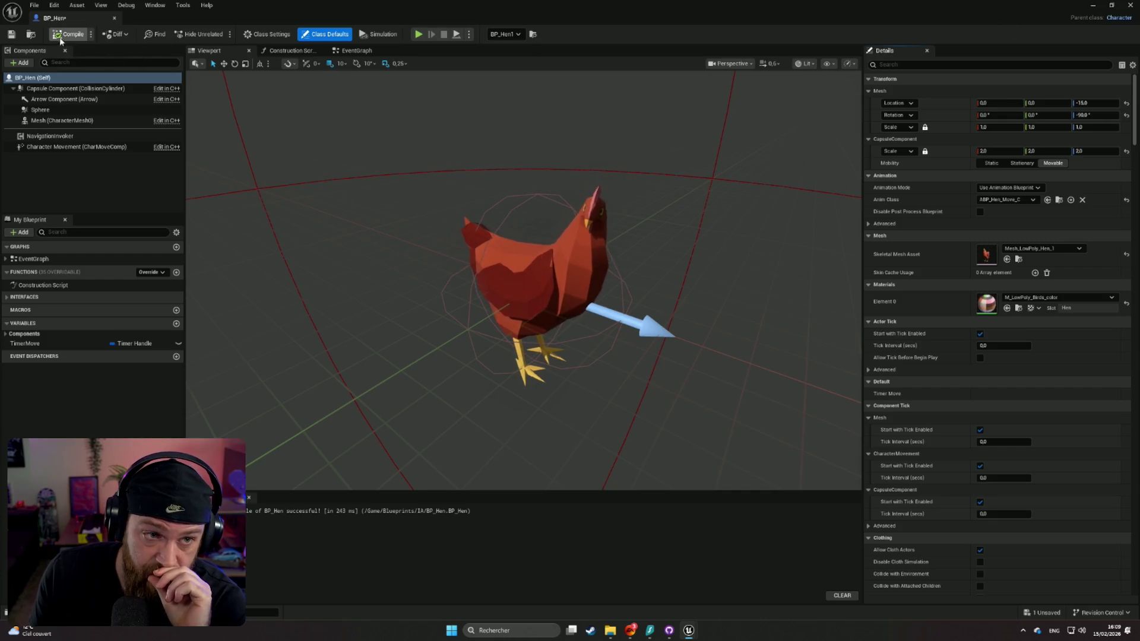
click(67, 37)
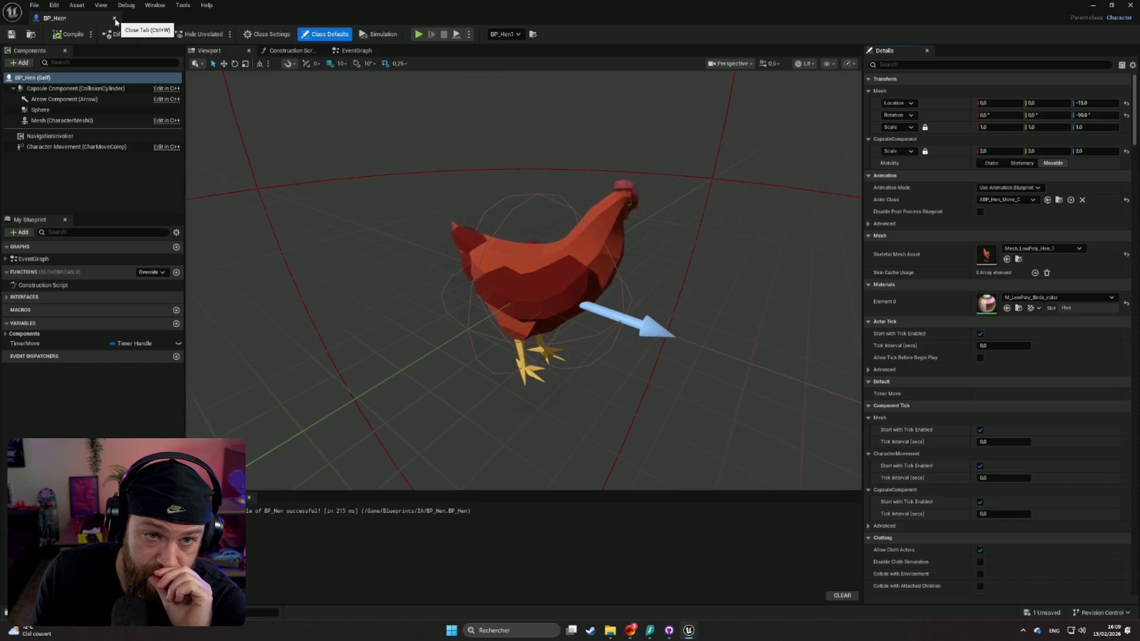
mouse_move(88, 16)
mouse_down()
mouse_move(297, 69)
mouse_move(152, 17)
mouse_up()
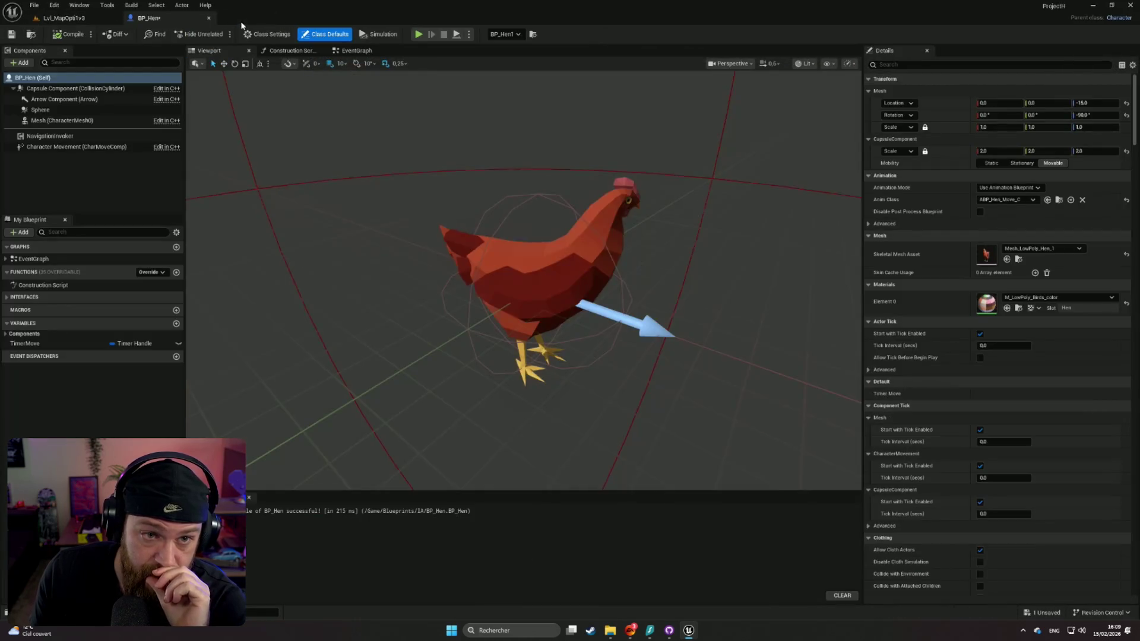
click(65, 19)
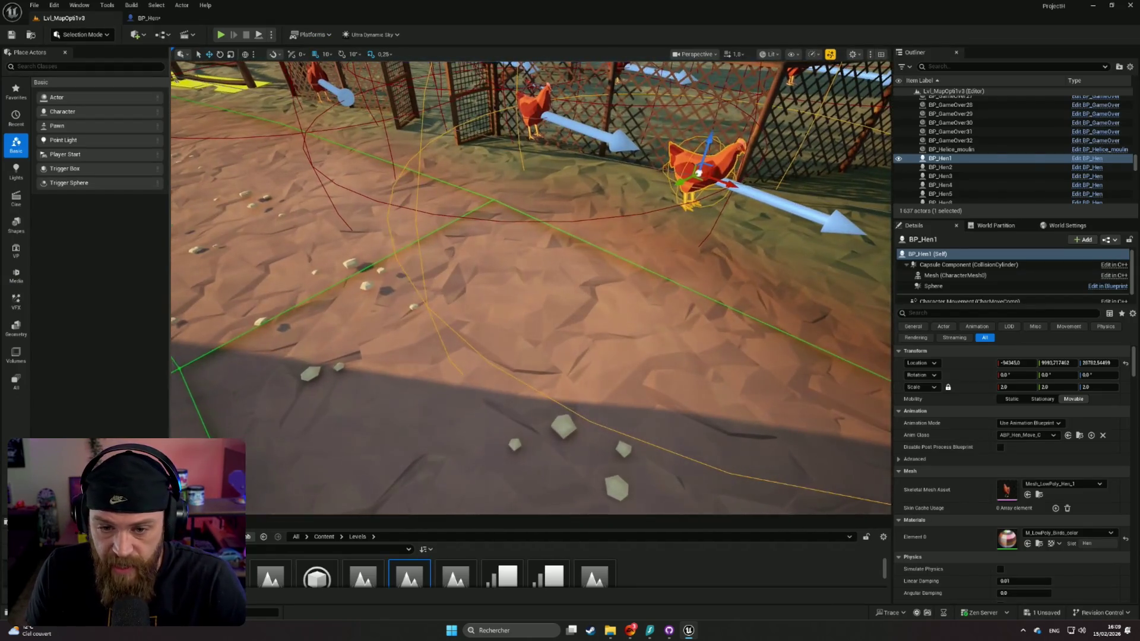
Use Play From Here on the ground near the chickens and launch Play In Editor
right_click(602, 86)
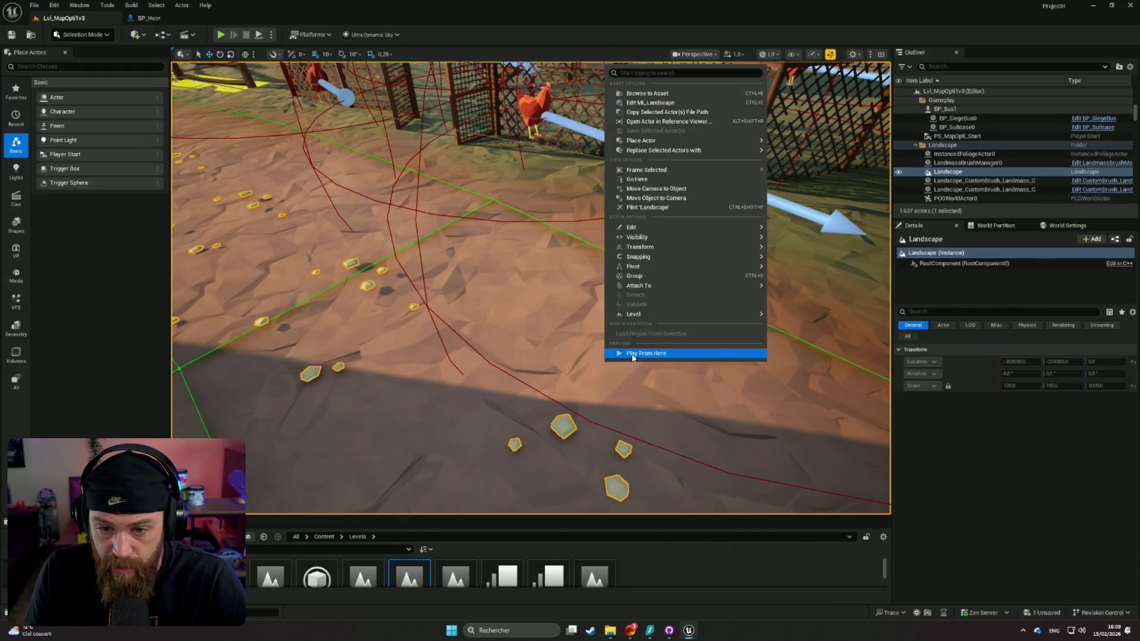
click(631, 352)
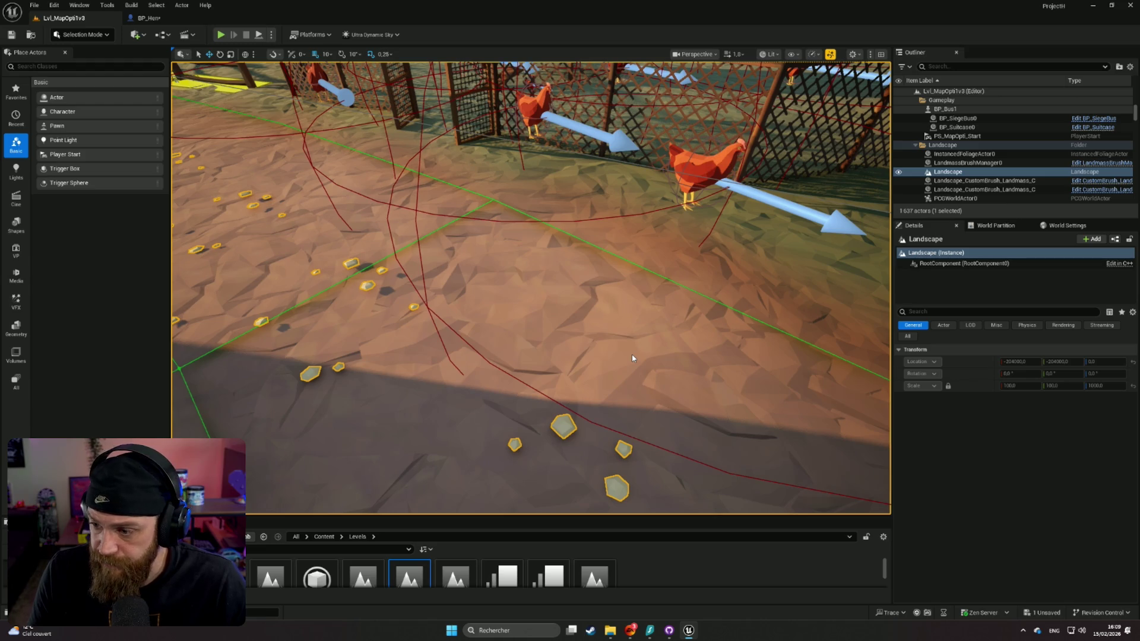
key(alt+p)
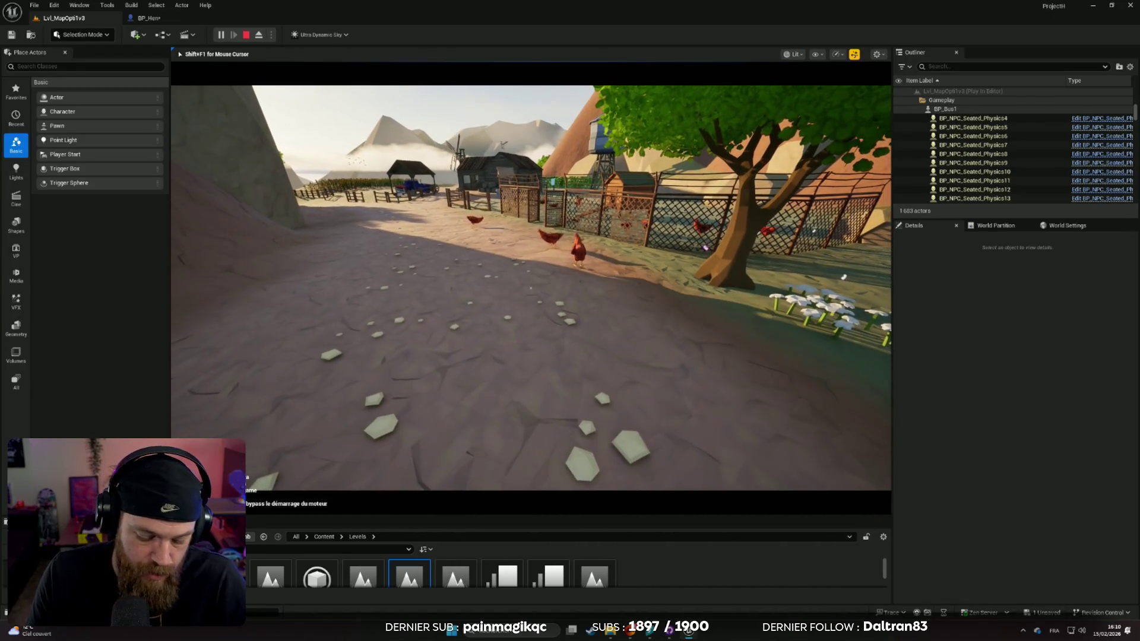
Restart in the bus, switch to the camera behind it, and drive up the dirt road
key(Escape)
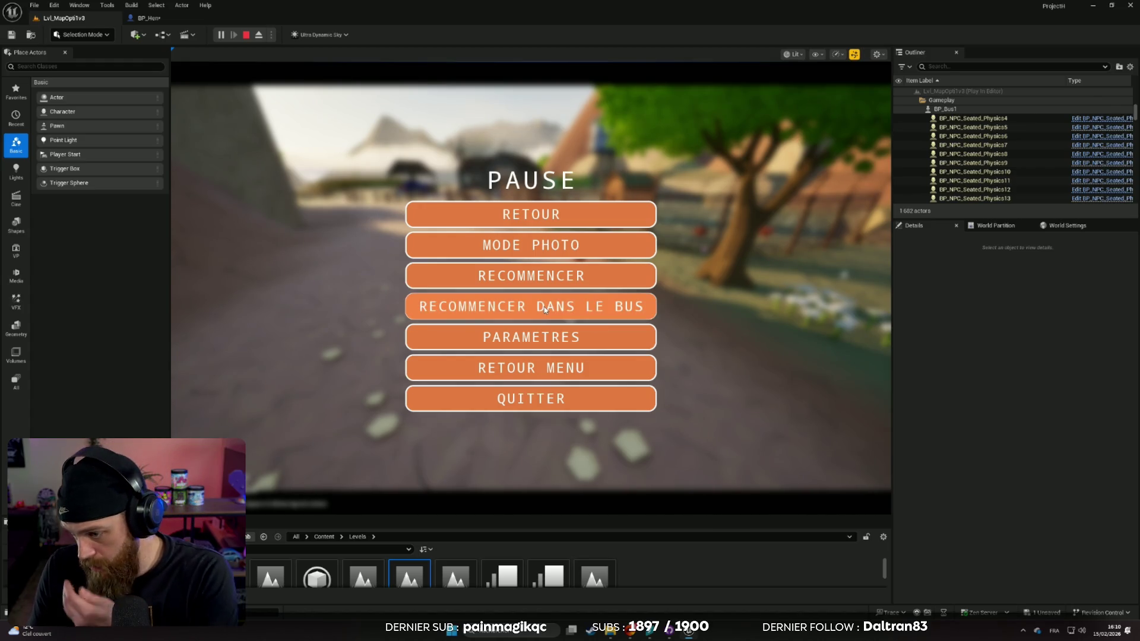
click(545, 307)
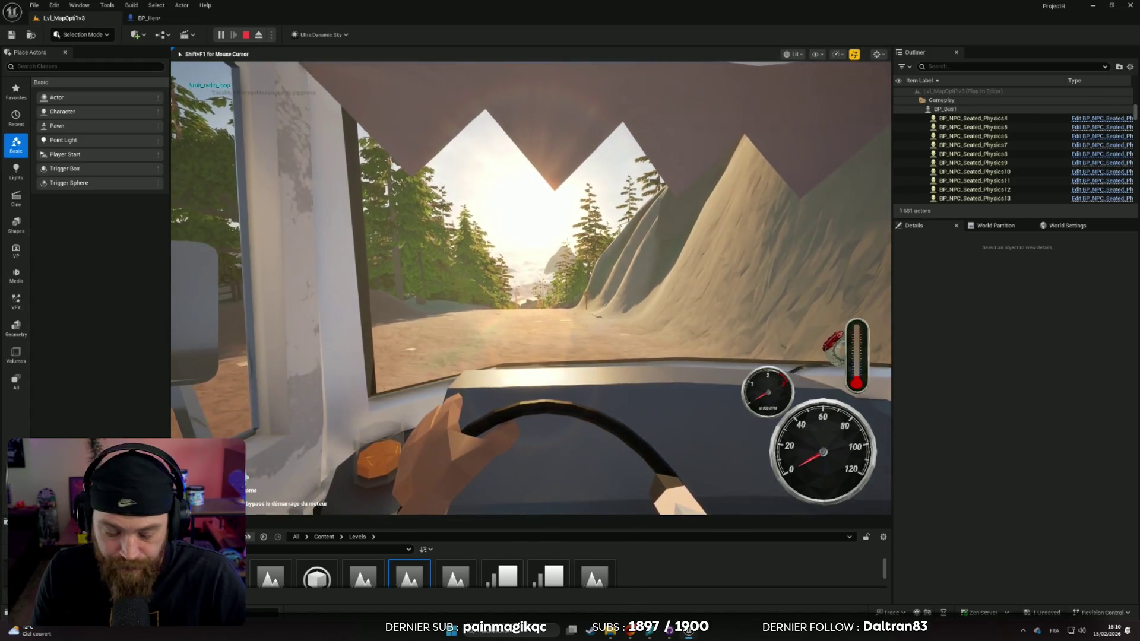
key(v)
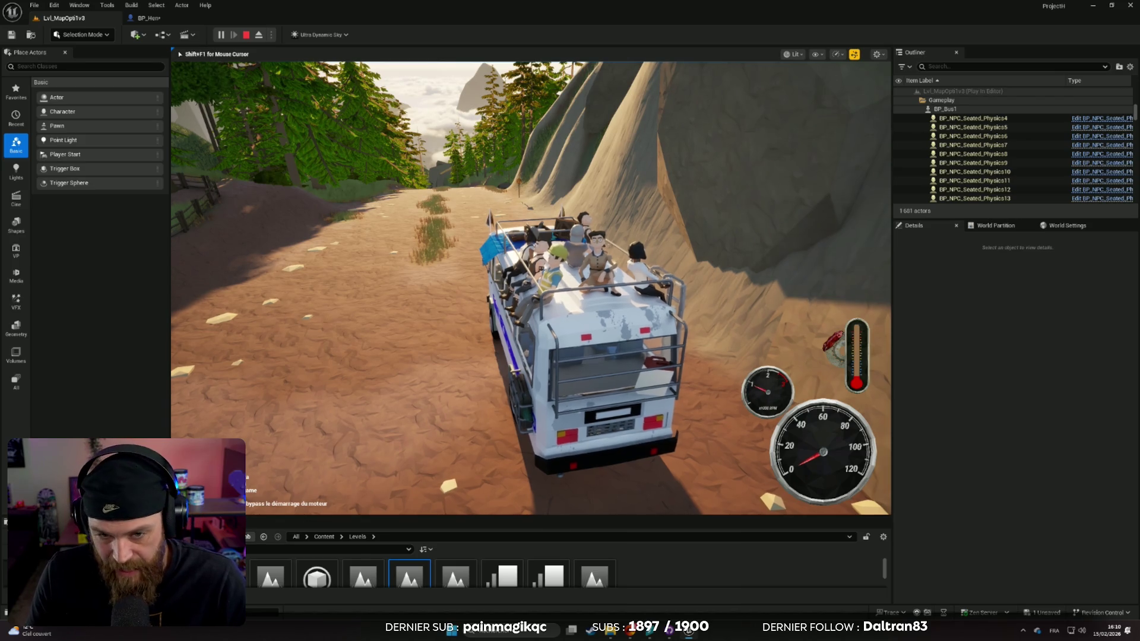
key(w)
key(a)
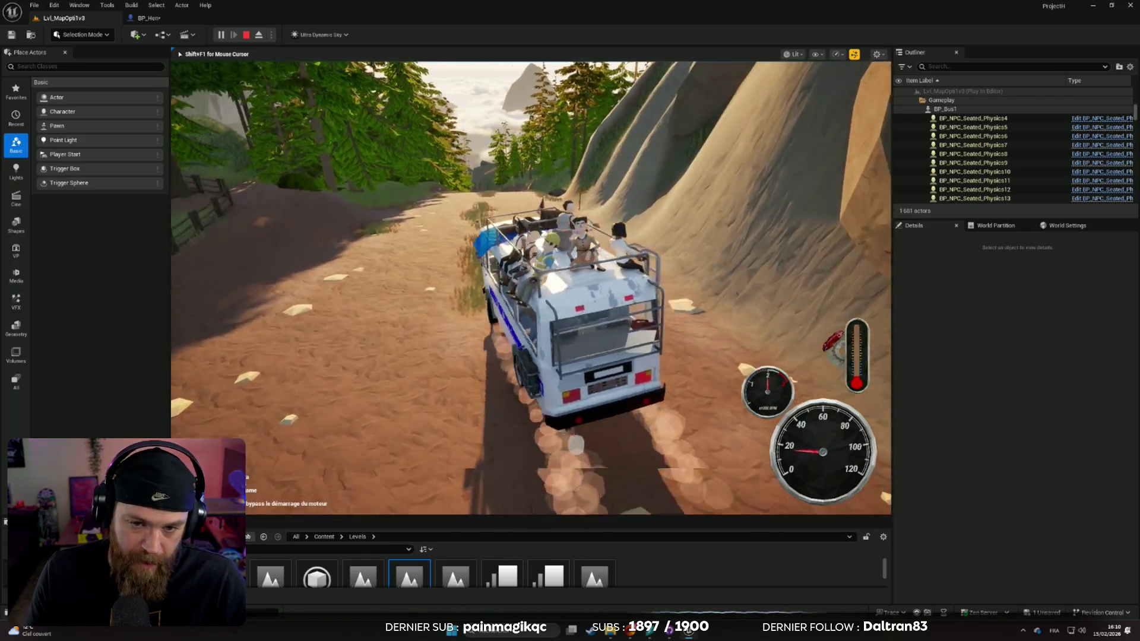
key(a)
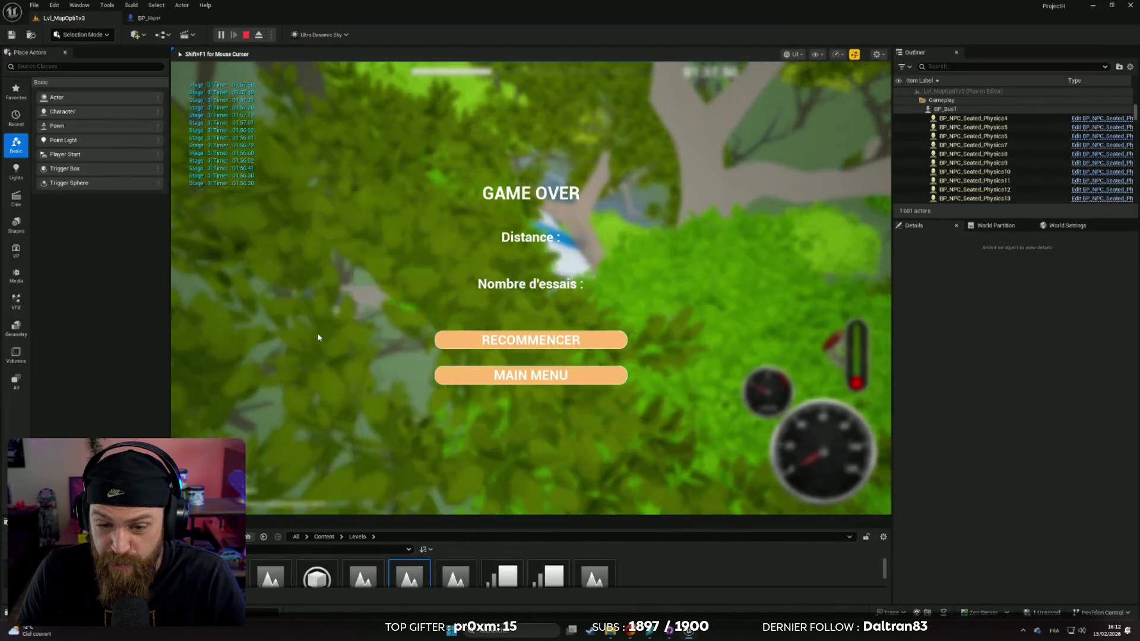
Restart in the bus after game over, drive off, and make the game view fullscreen with F11
key(Escape)
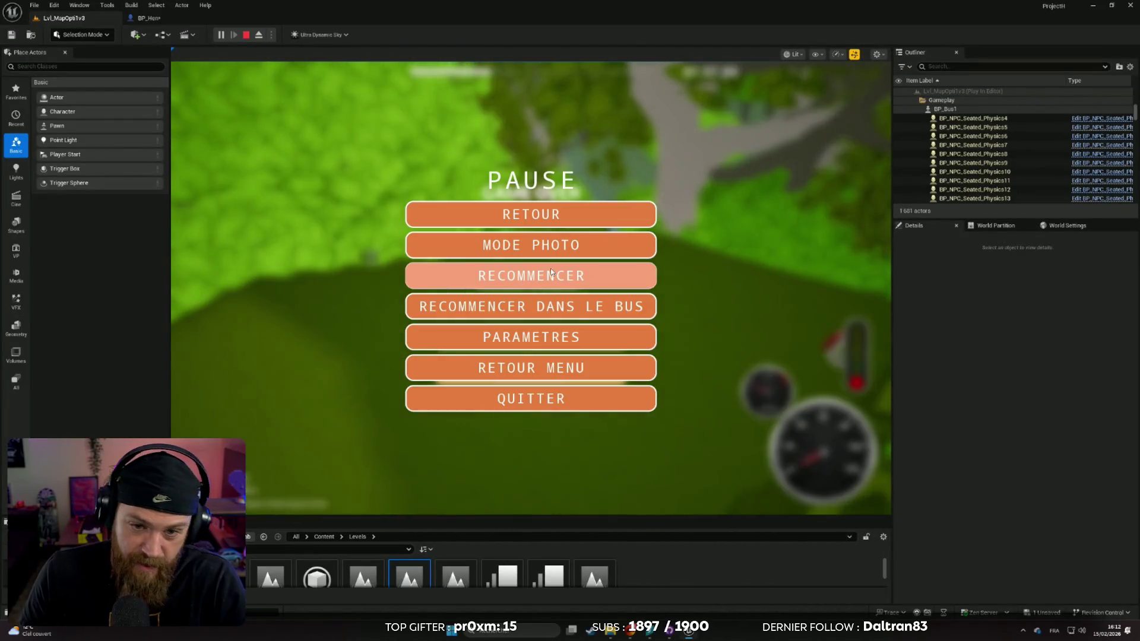
click(539, 309)
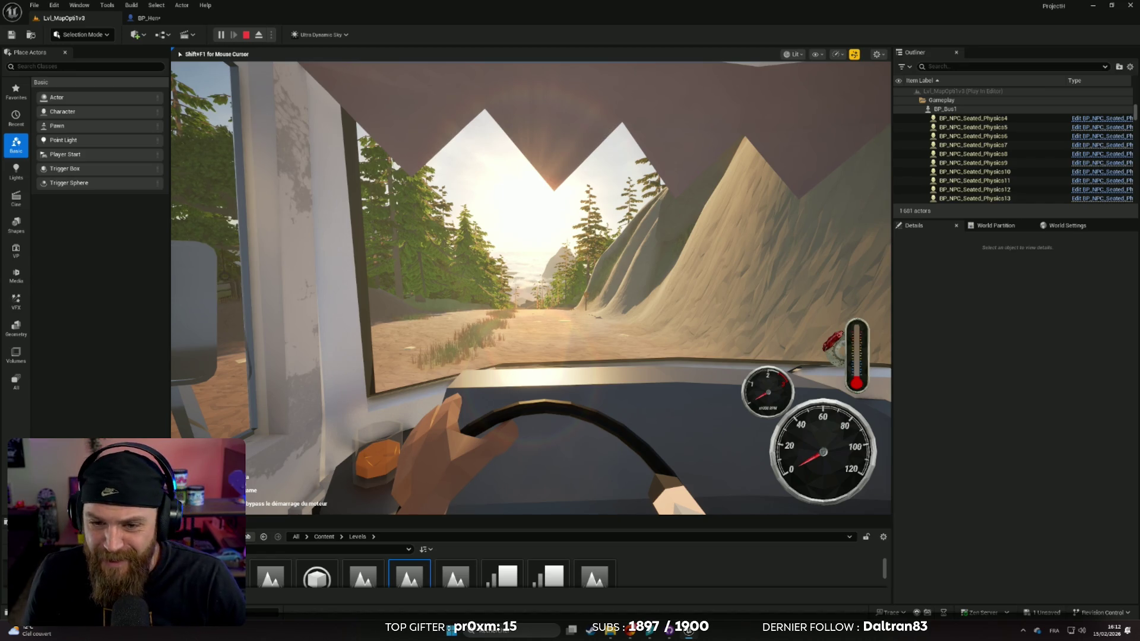
key(w)
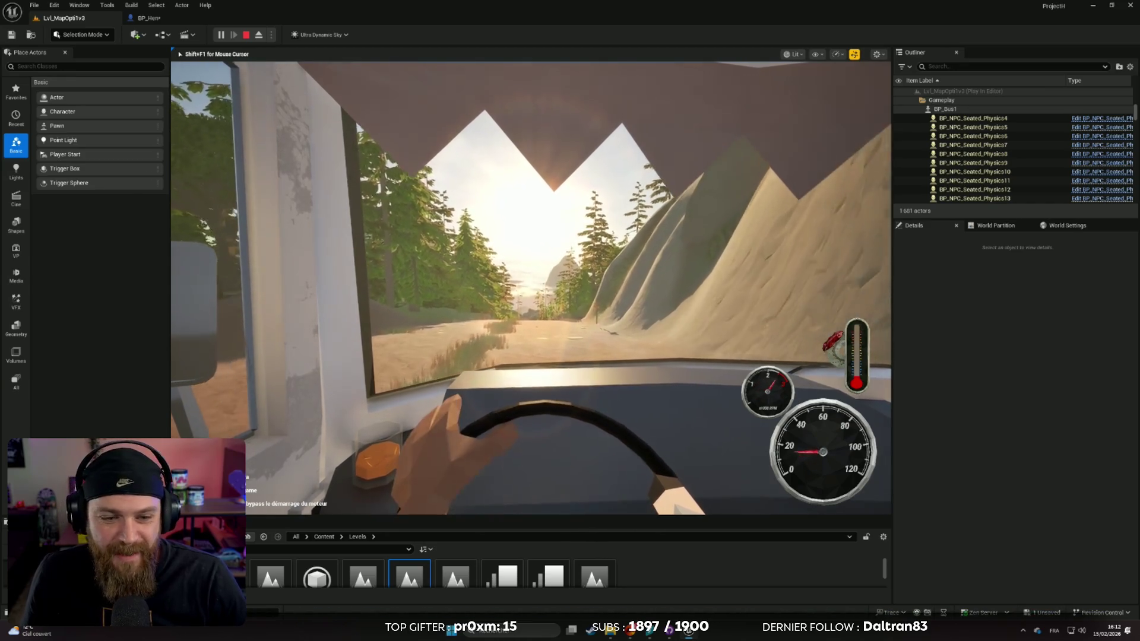
key(a)
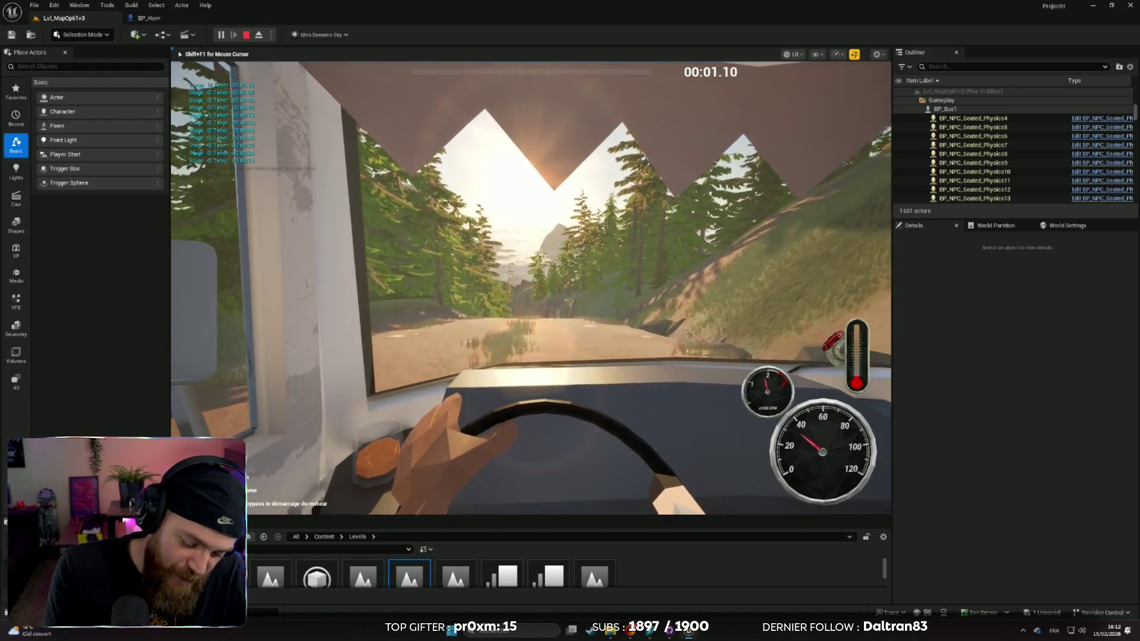
key(F11)
Steer the bus left then right up the forest road onto the cliffside trail toward the rock wall
key(w)
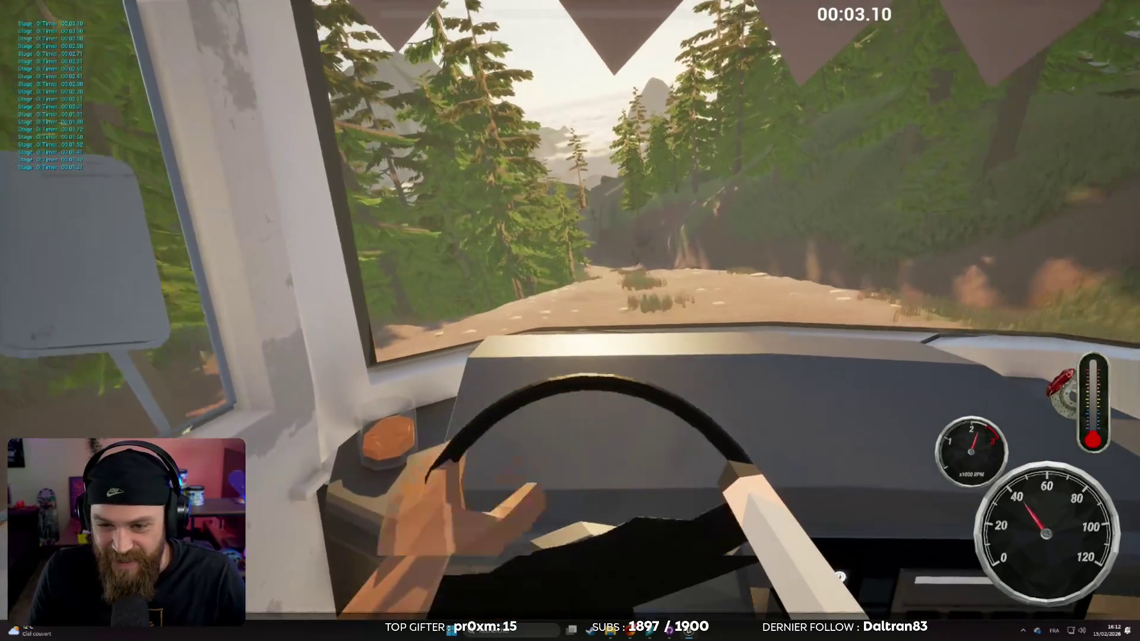
key(a)
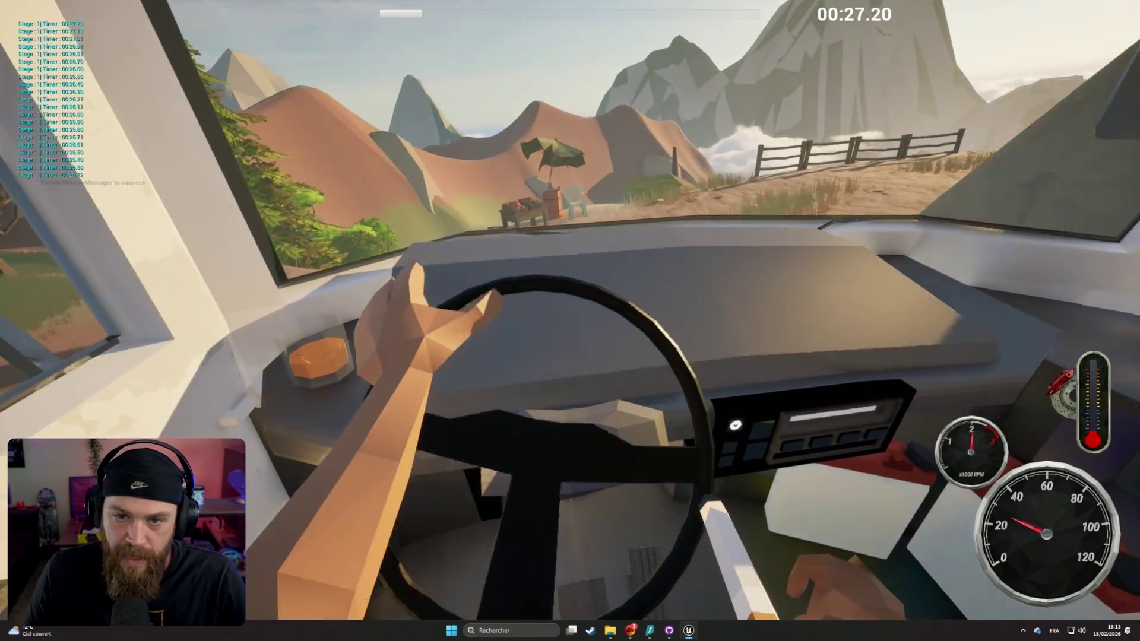
key(d)
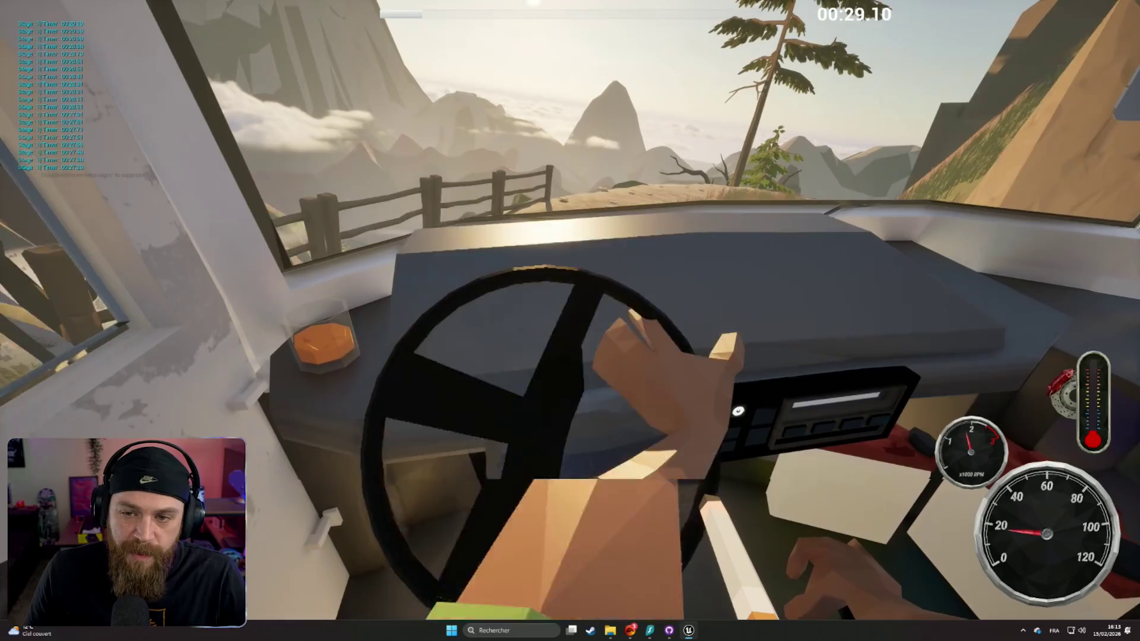
key(d)
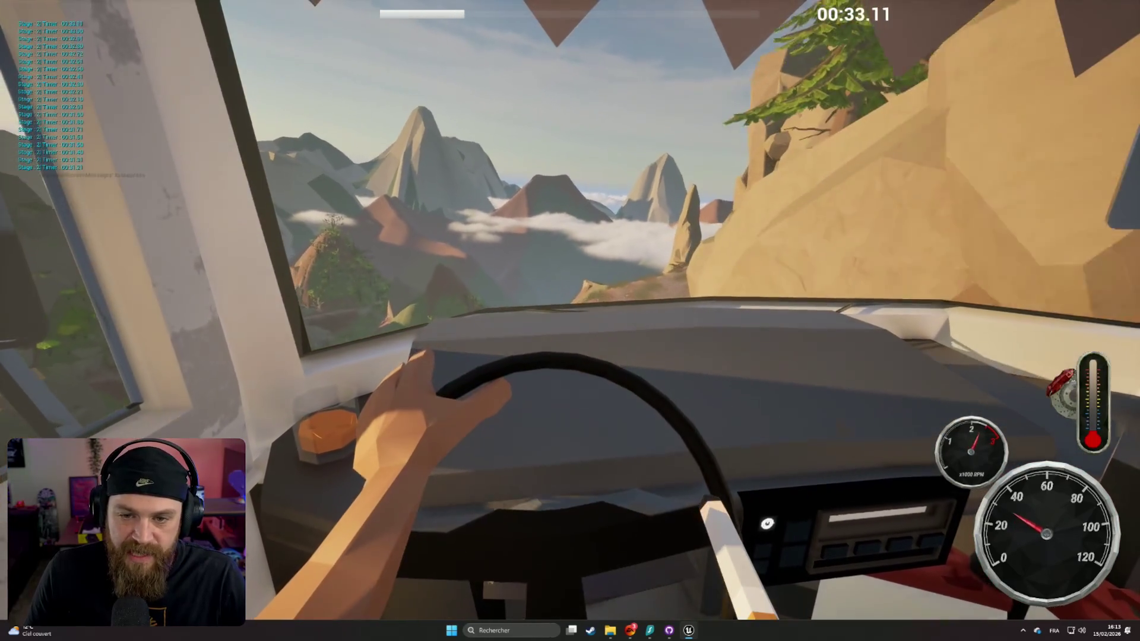
key(w)
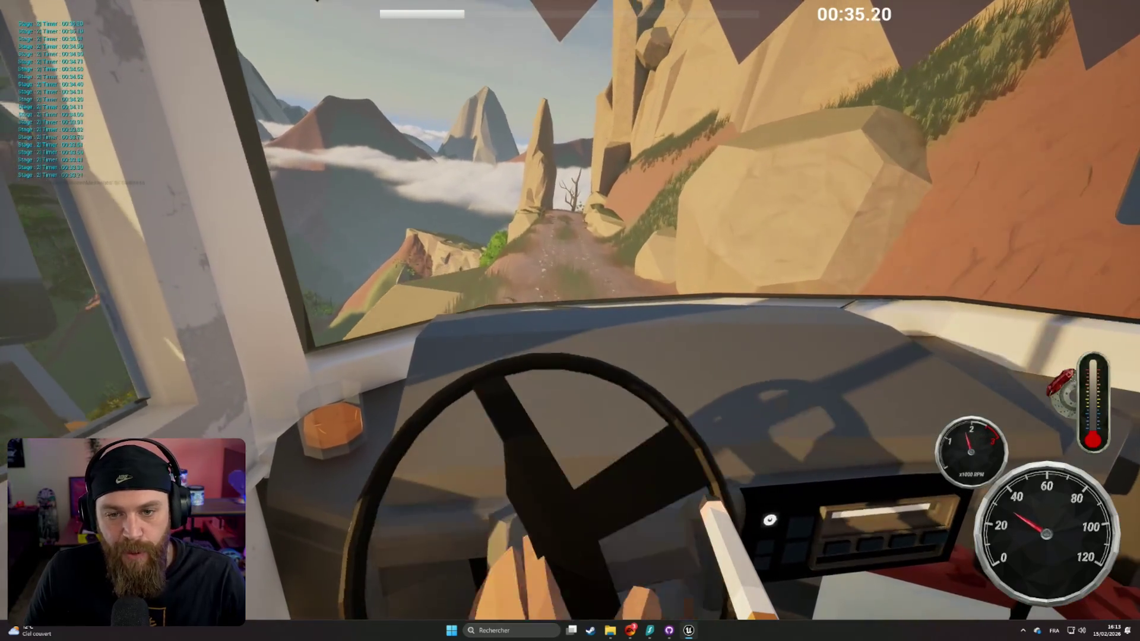
key(w)
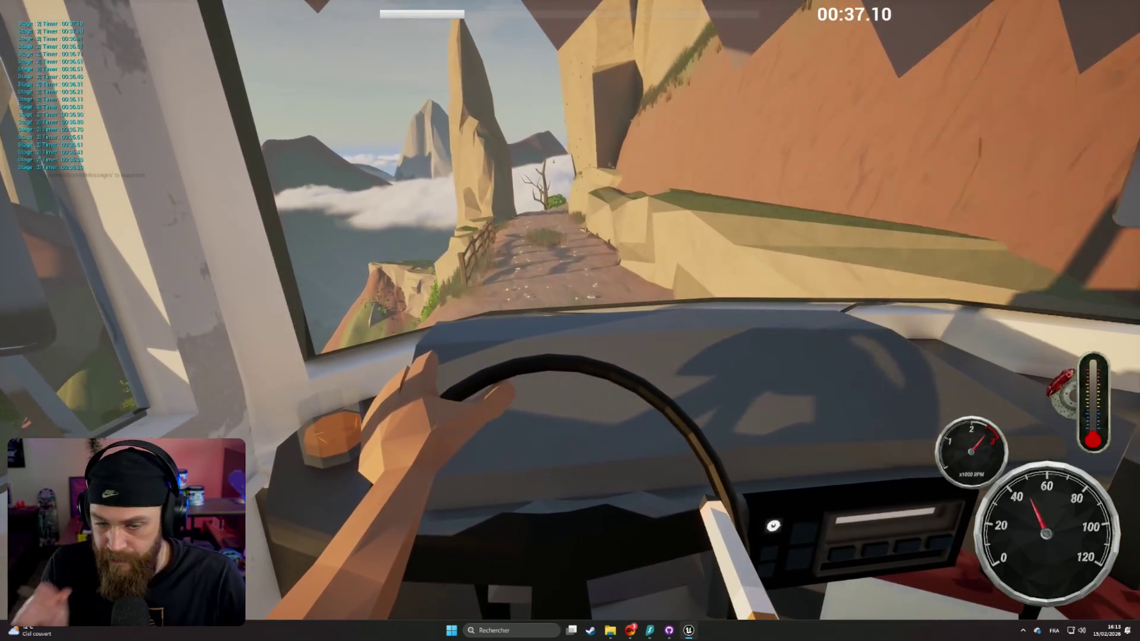
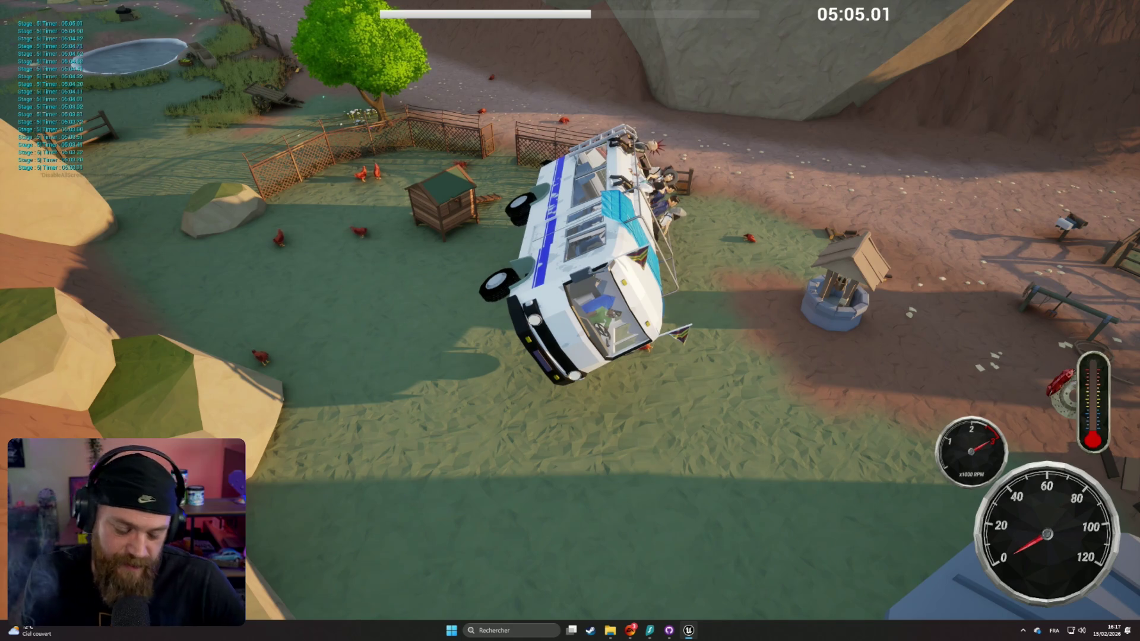
Stop the play test, close the Message Log, and open BP_Hen16's Blueprint from the Outliner
key(Escape)
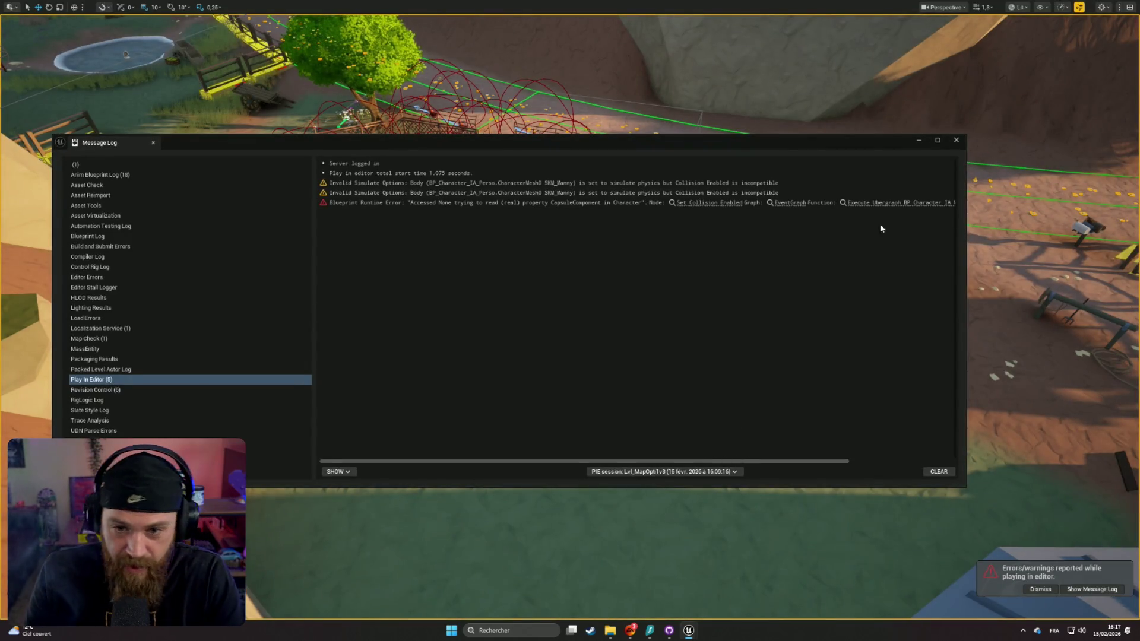
click(956, 140)
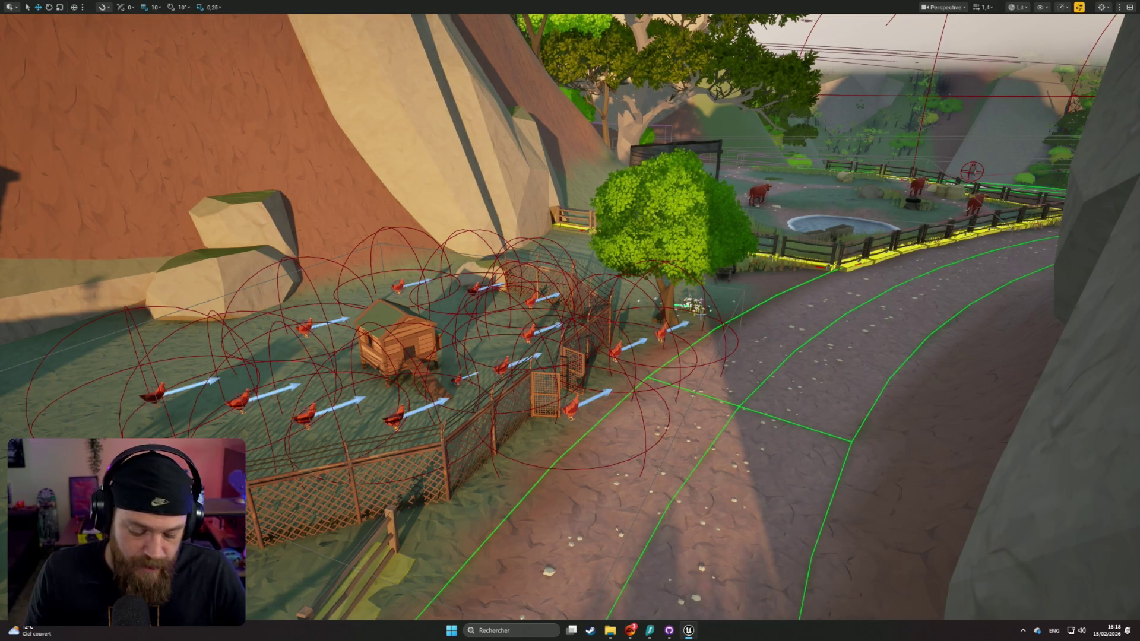
key(F11)
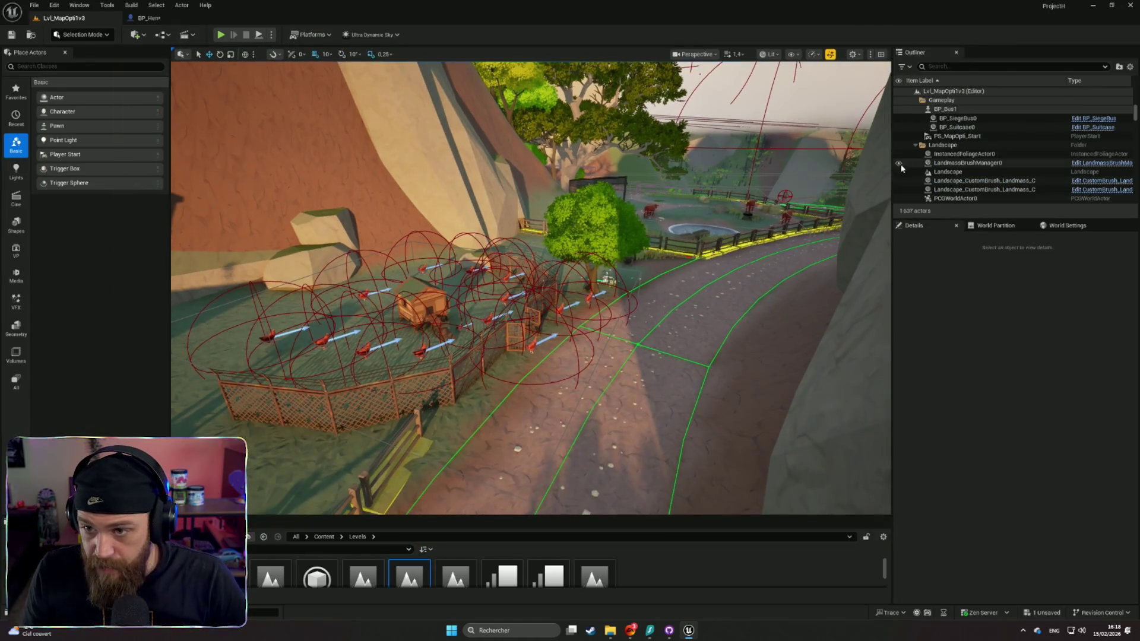
click(532, 343)
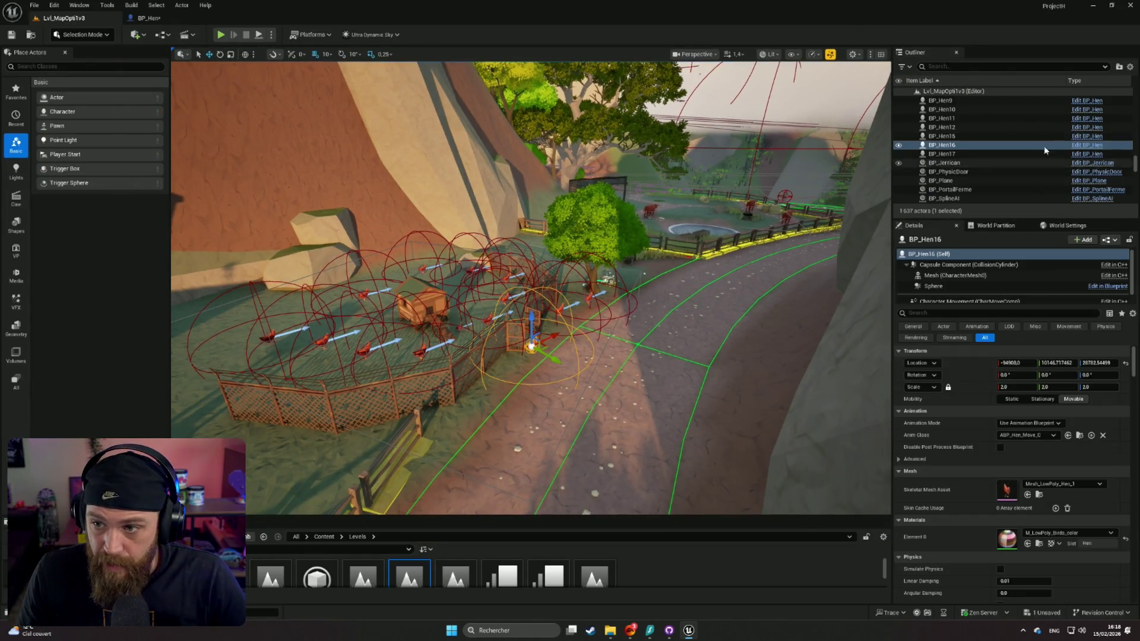
click(1088, 145)
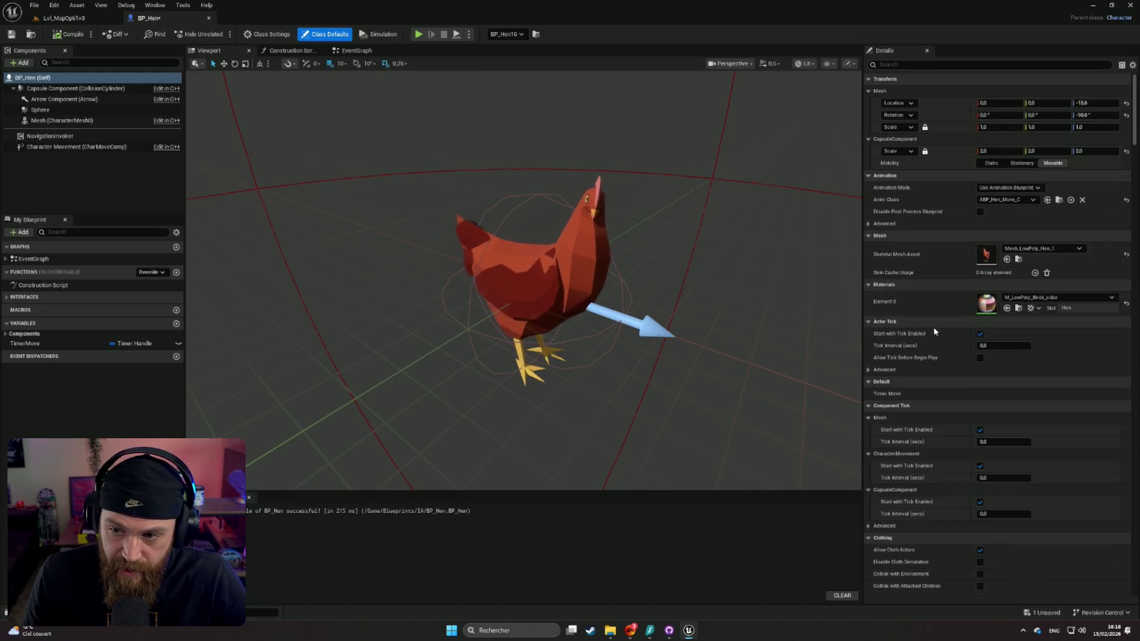
Set the CapsuleComponent scale to 2.2 on all axes in Class Defaults
scroll(902, 315, down, 2)
scroll(902, 318, up, 2)
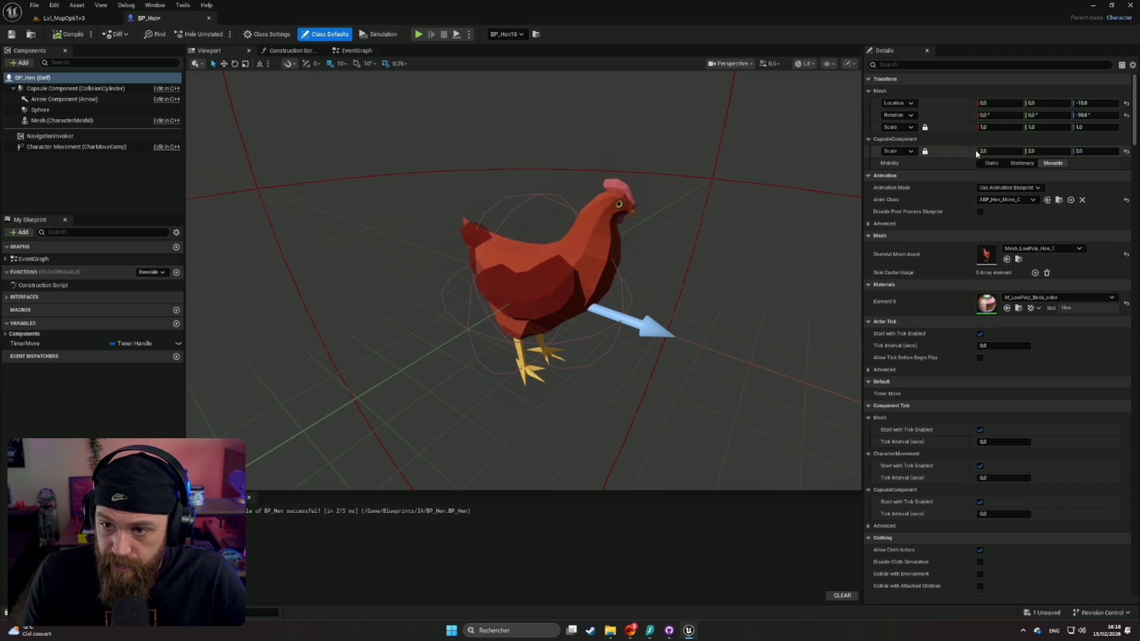
click(998, 151)
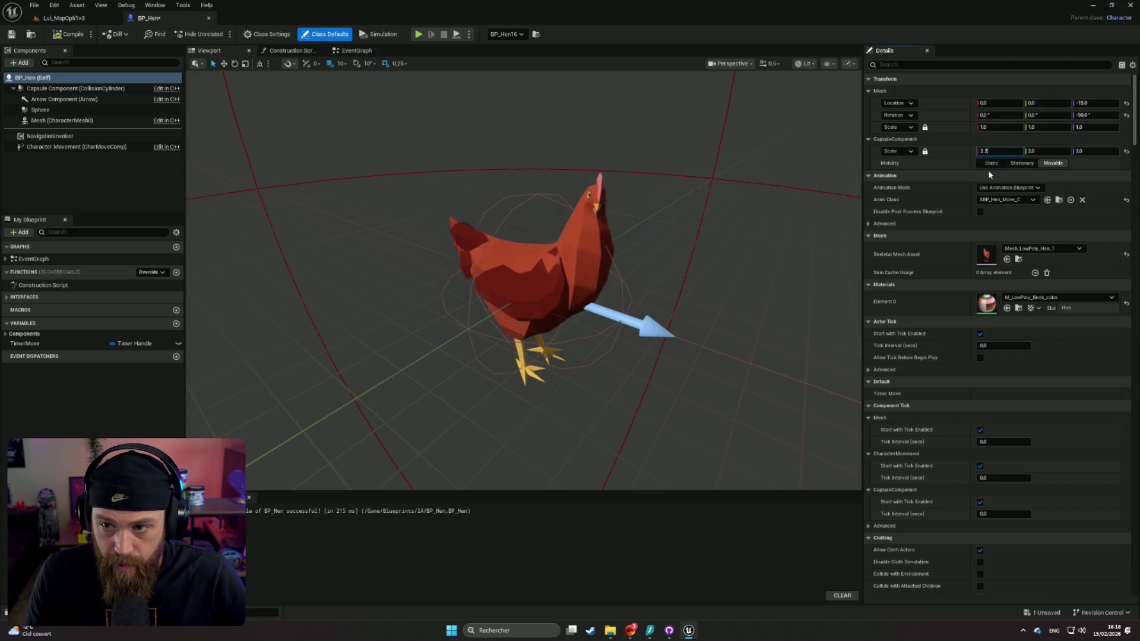
key(Return)
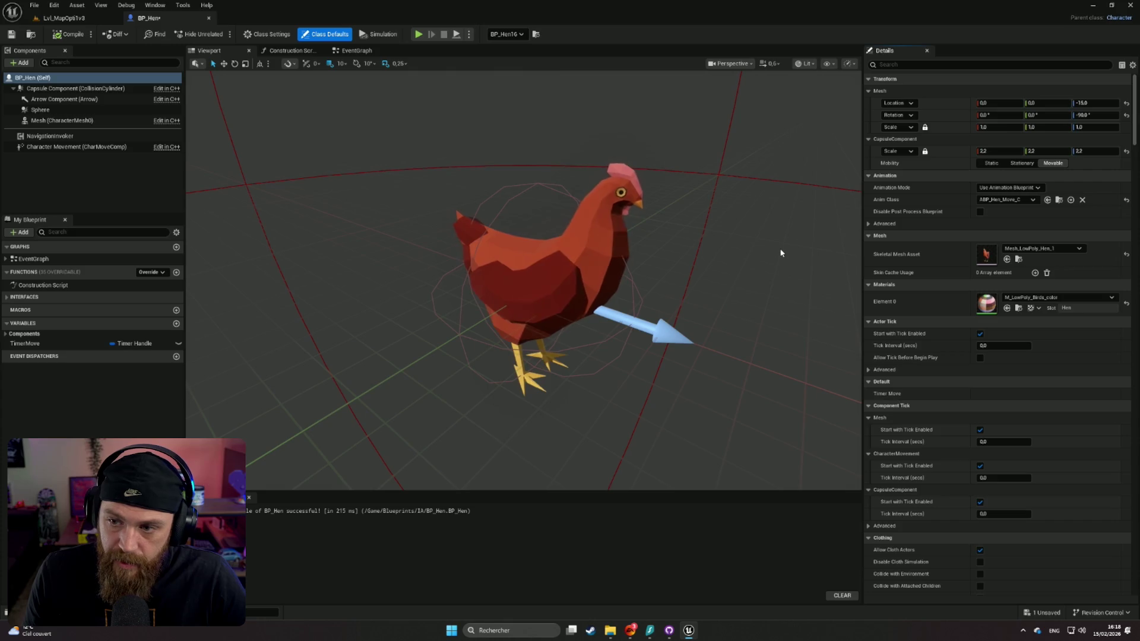
drag(781, 253, 779, 248)
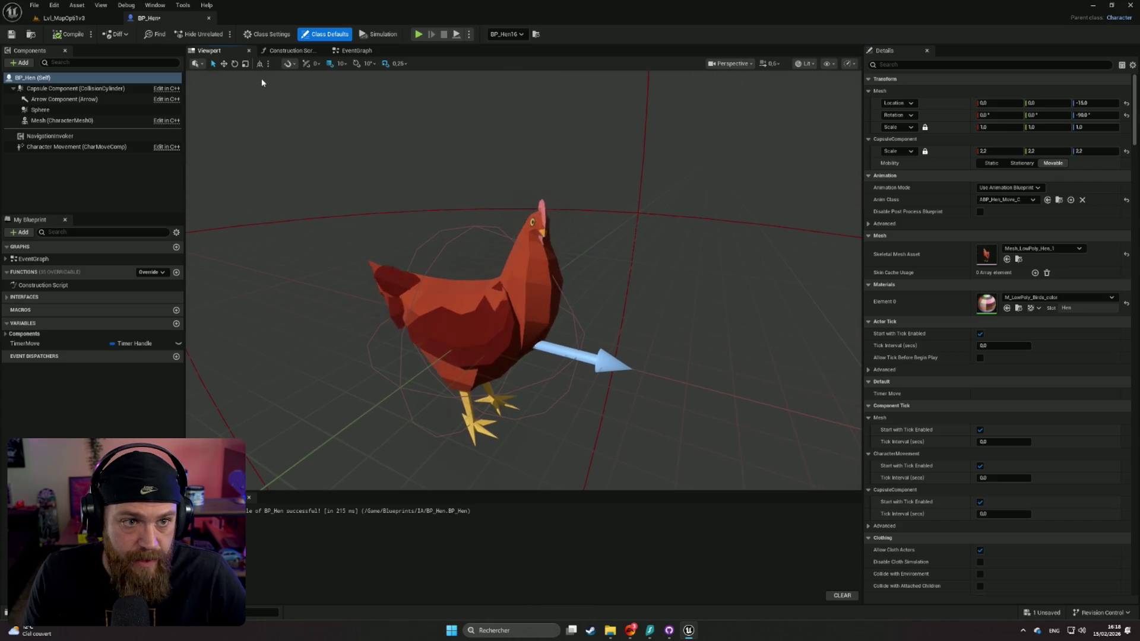
Compile and save BP_Hen, then recompile it
click(70, 34)
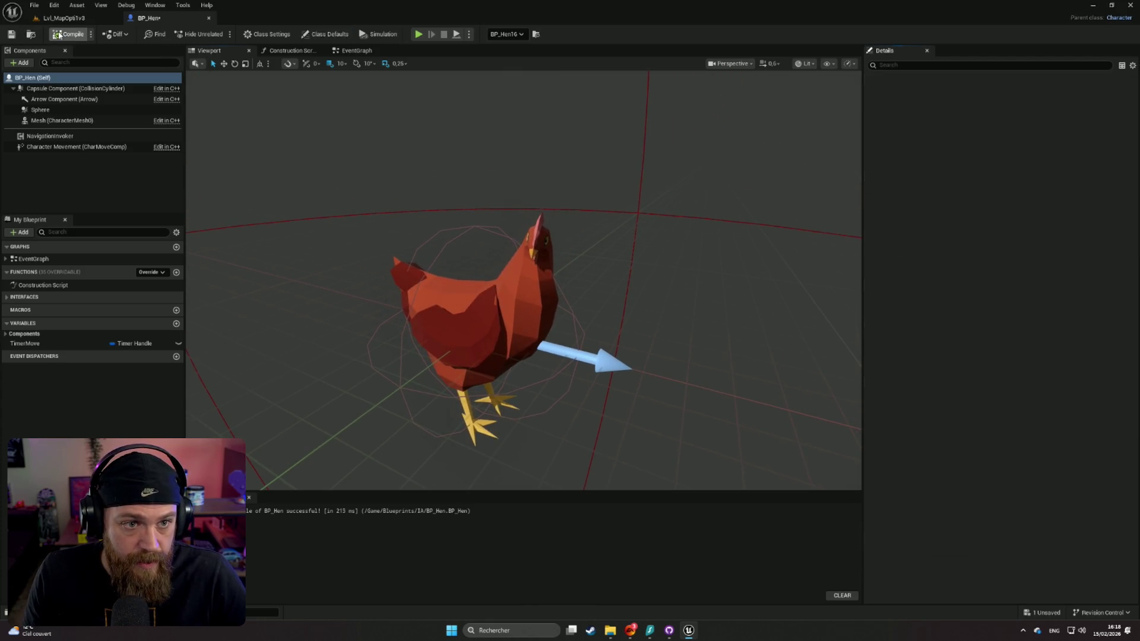
click(12, 37)
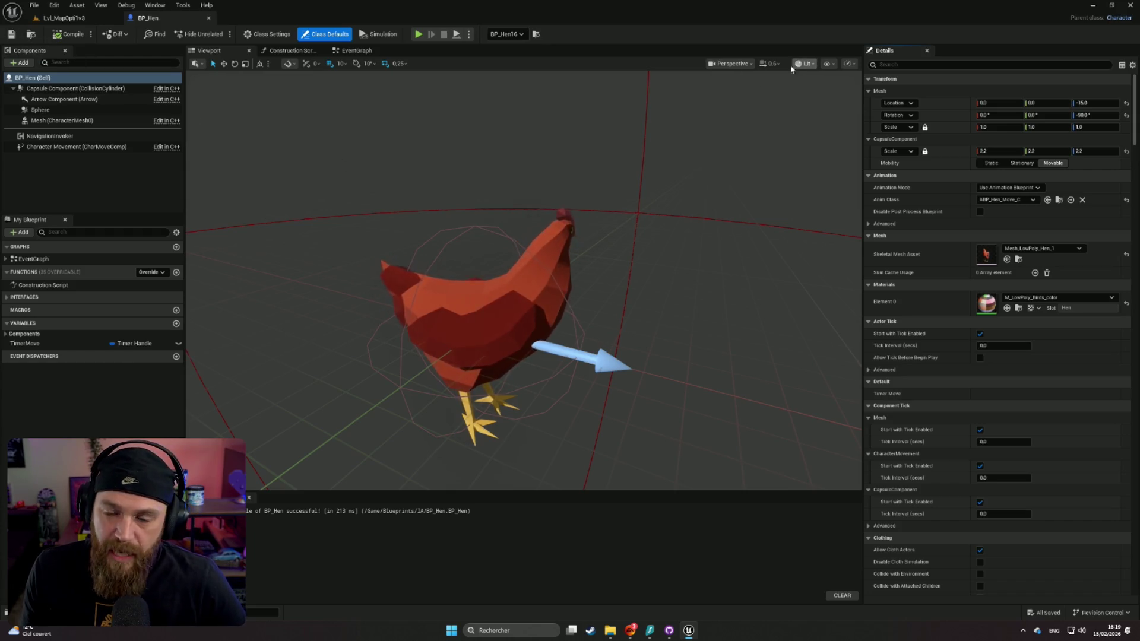
click(69, 34)
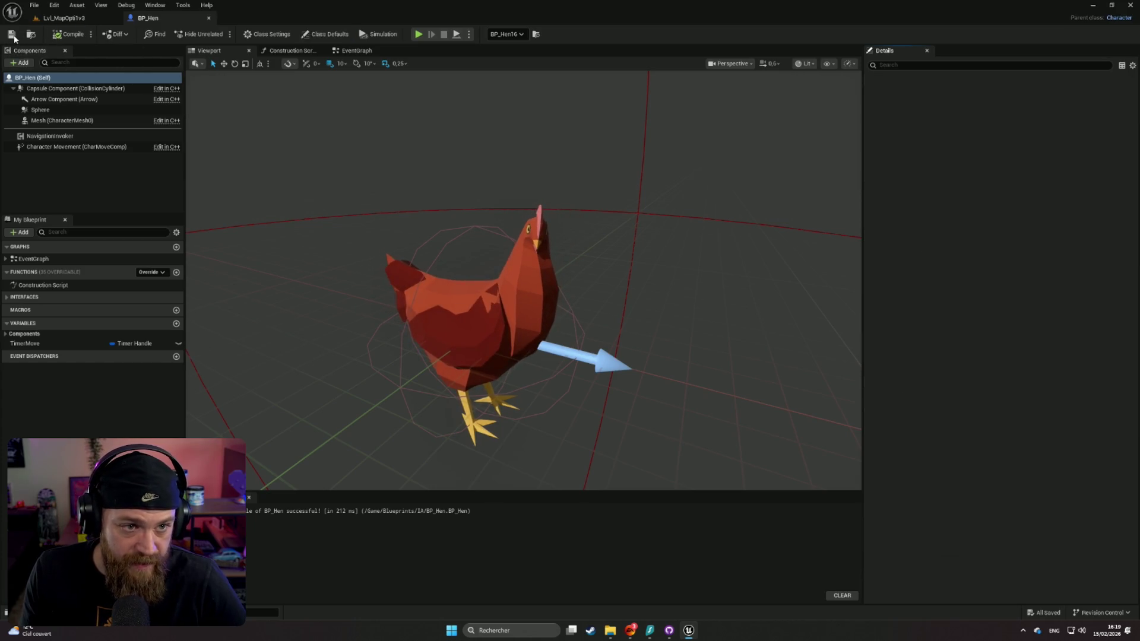
Look around the Lvl_MapOpti1v3 level from the hen pen, then return to BP_Hen
click(94, 20)
mouse_move(483, 279)
mouse_down()
mouse_move(469, 460)
mouse_move(439, 380)
mouse_move(439, 273)
mouse_move(564, 331)
mouse_up()
click(148, 17)
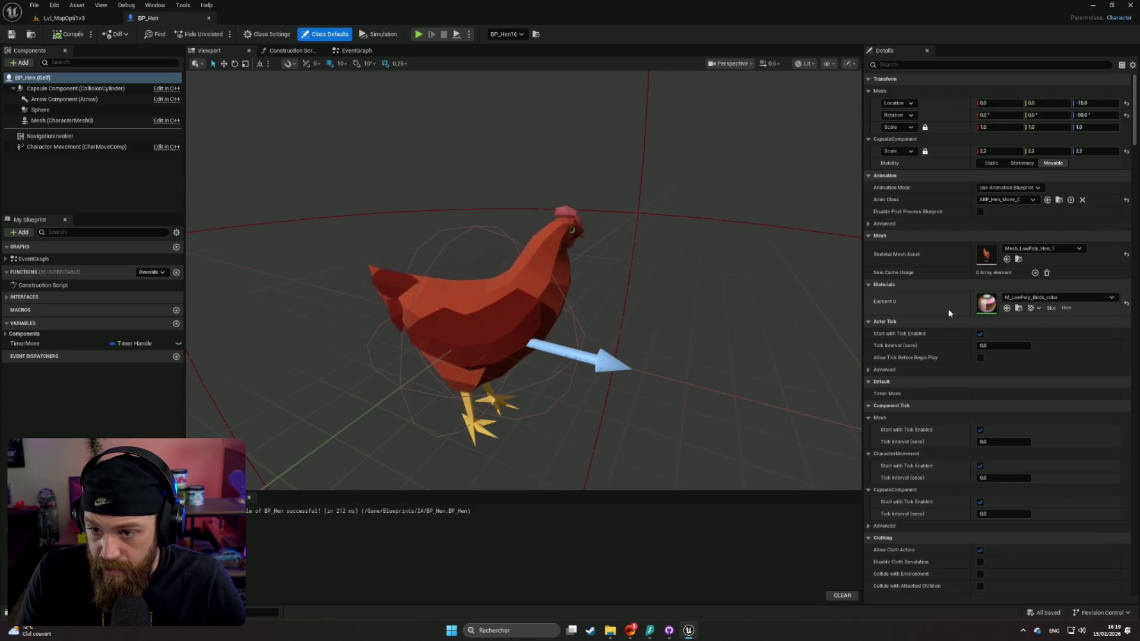
scroll(947, 308, down, 1)
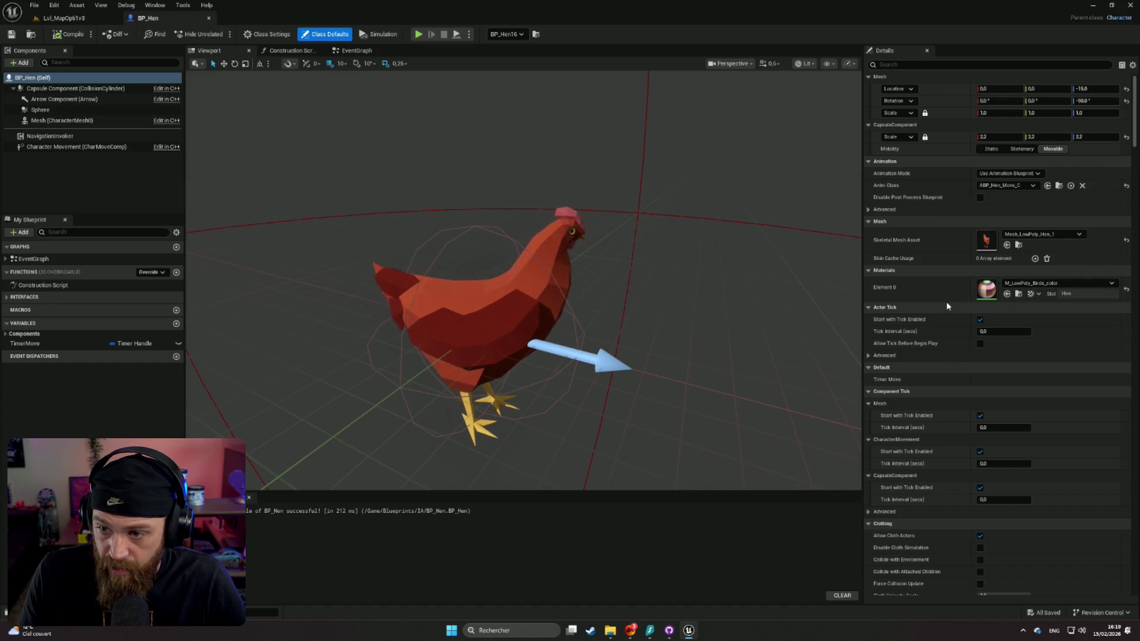
scroll(951, 303, down, 1)
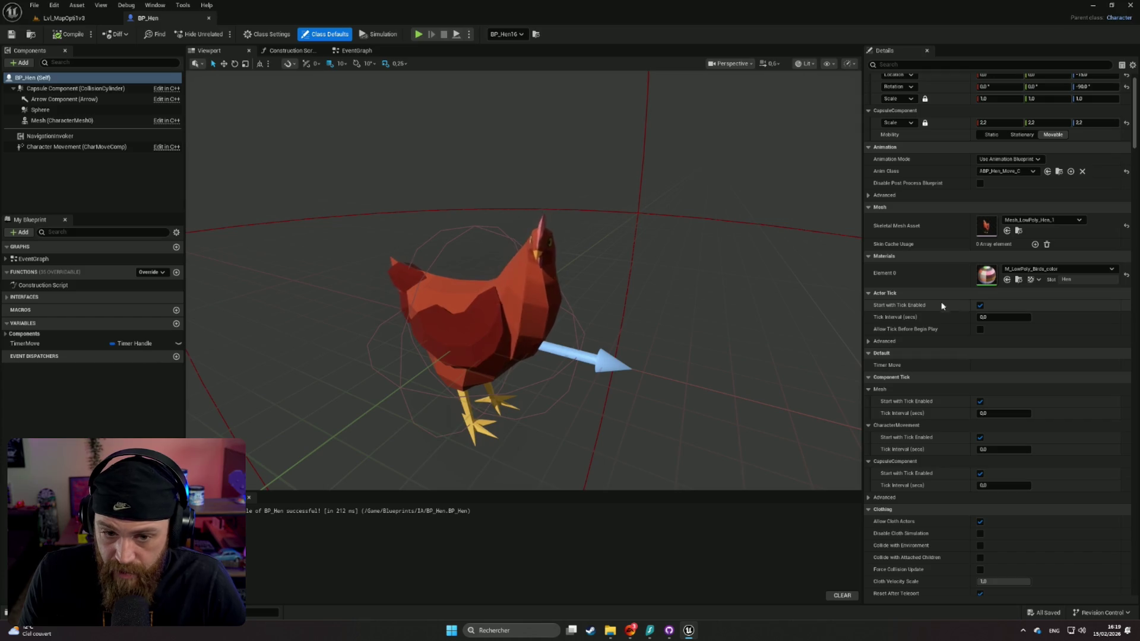
Review the Capsule Component details: scale 2.2, half height and radius 15.0
click(574, 330)
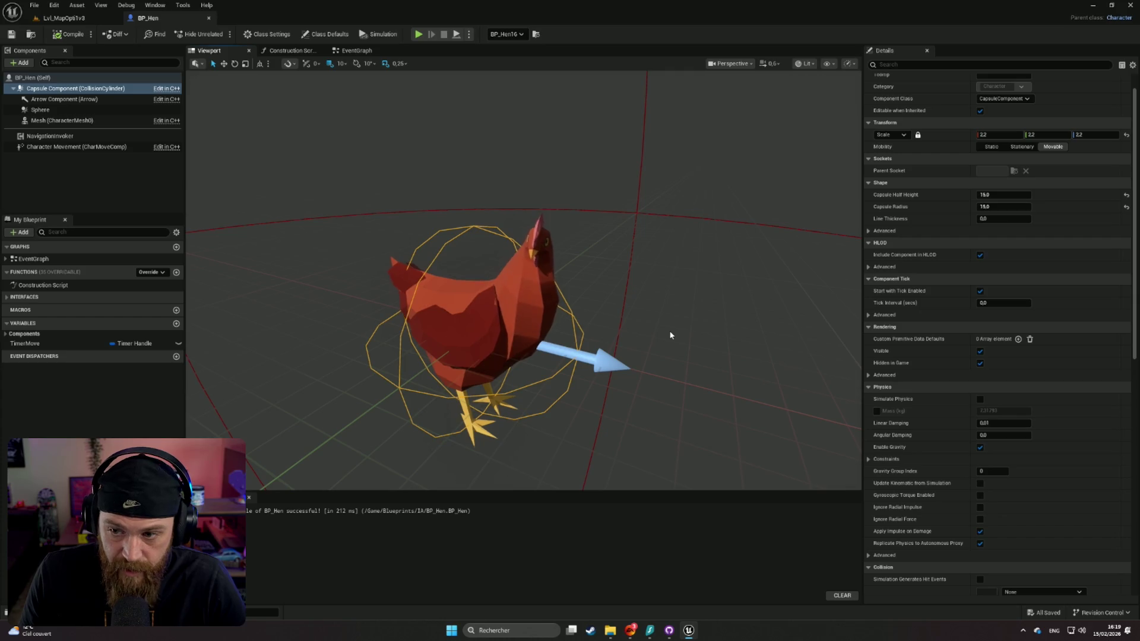
scroll(919, 224, up, 1)
scroll(919, 229, down, 1)
scroll(919, 230, down, 3)
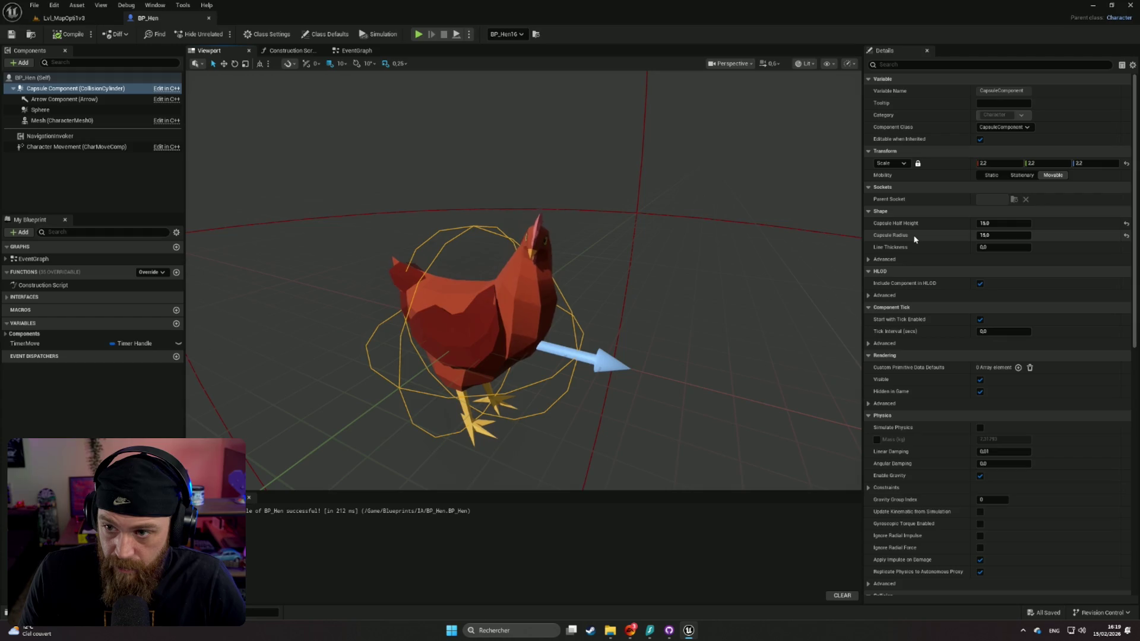
scroll(911, 239, down, 10)
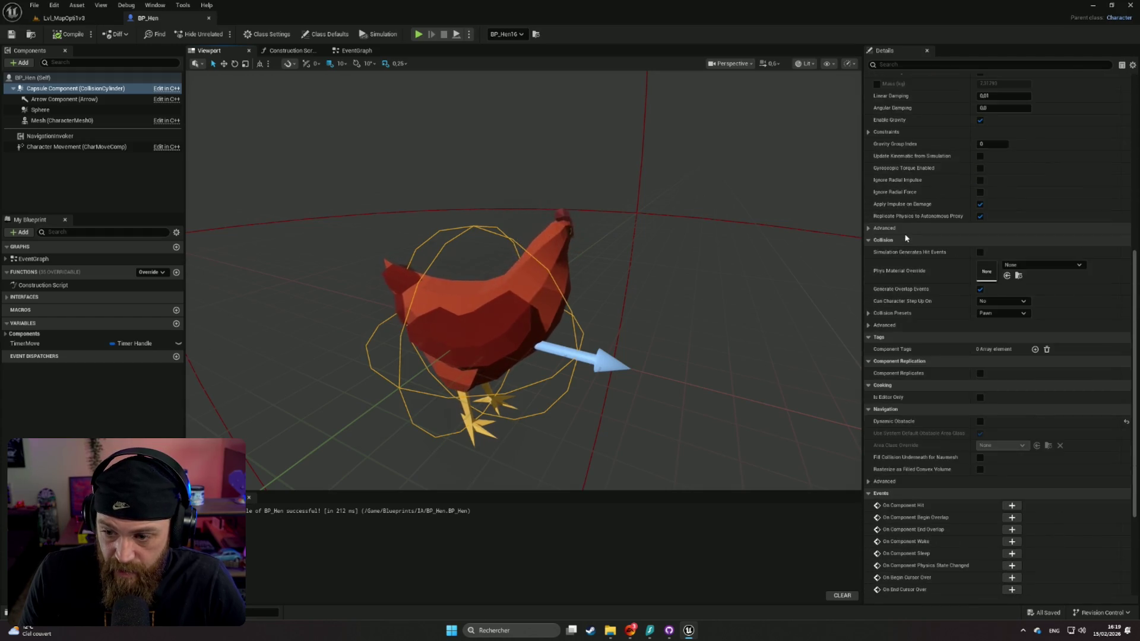
scroll(908, 237, up, 4)
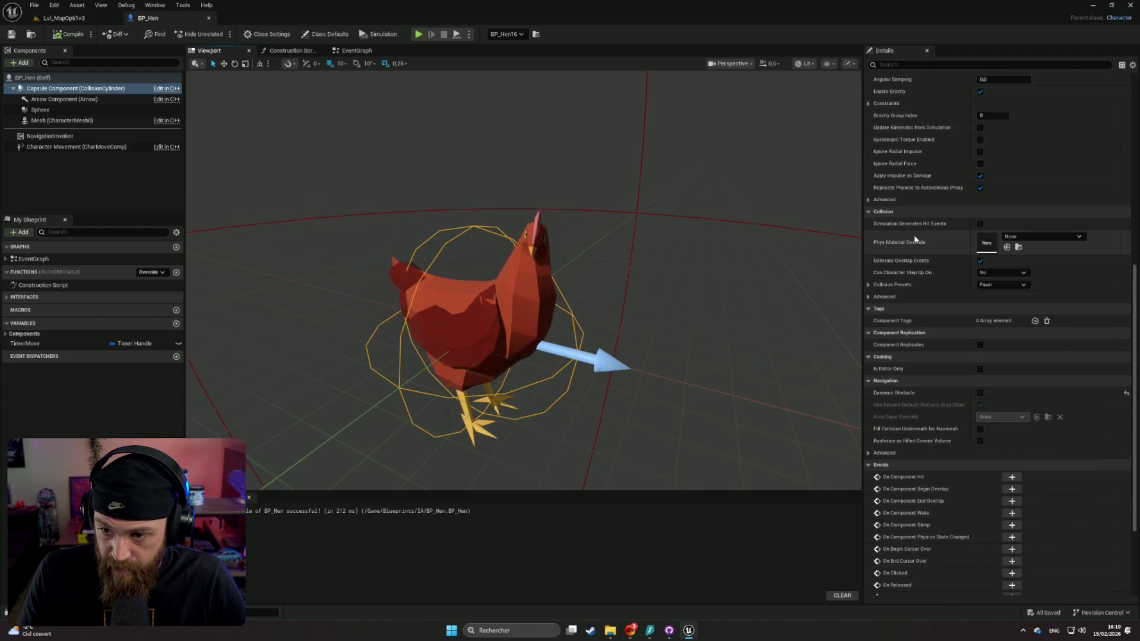
scroll(915, 238, up, 8)
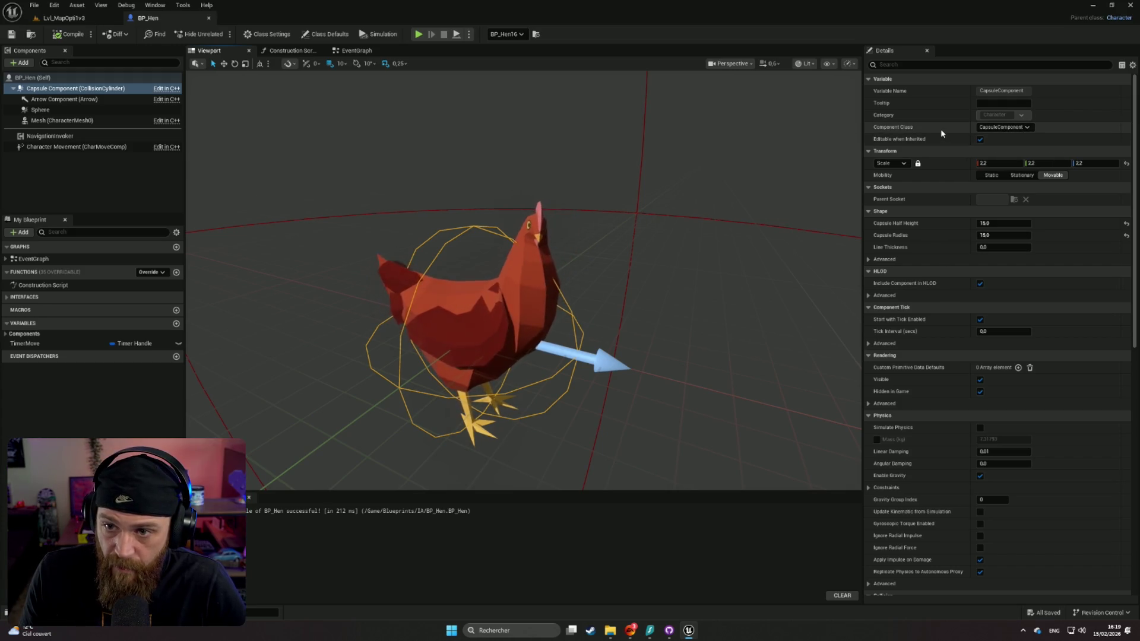
scroll(945, 176, down, 1)
scroll(943, 176, down, 5)
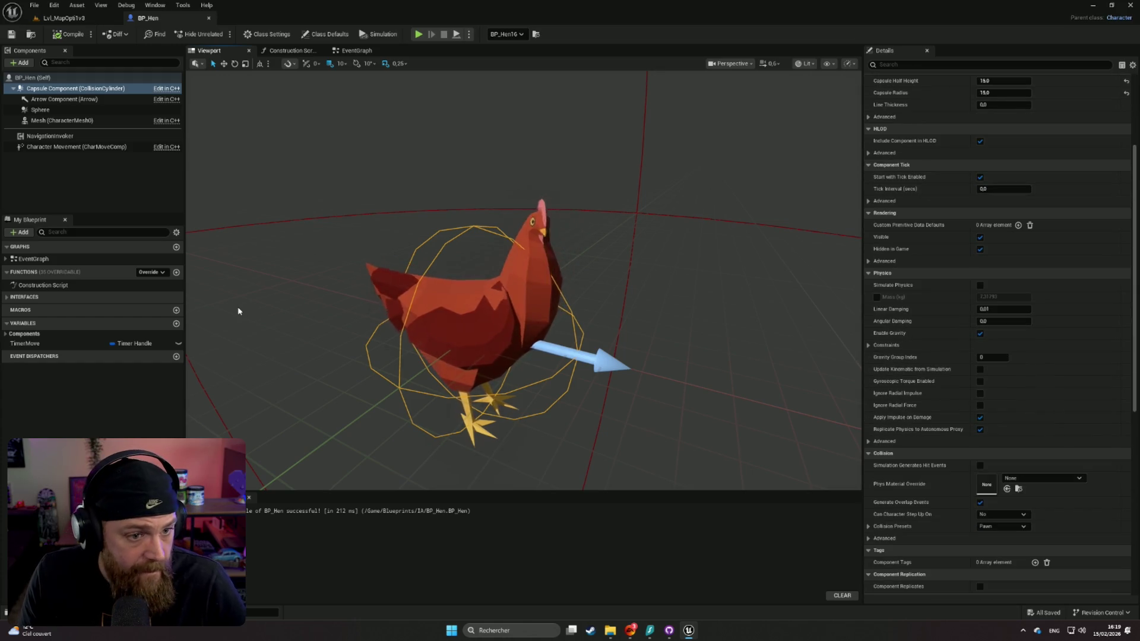
Select the Sphere component, try scales 0.8 and 0.5, then reset scale to default
click(54, 112)
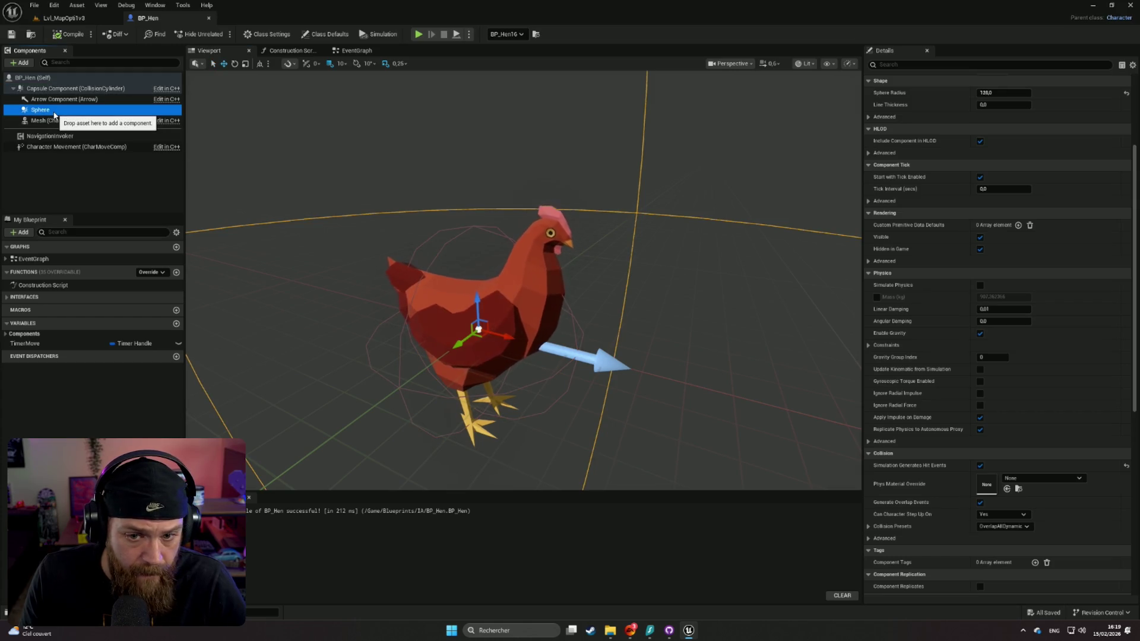
key(f)
scroll(412, 284, up, 5)
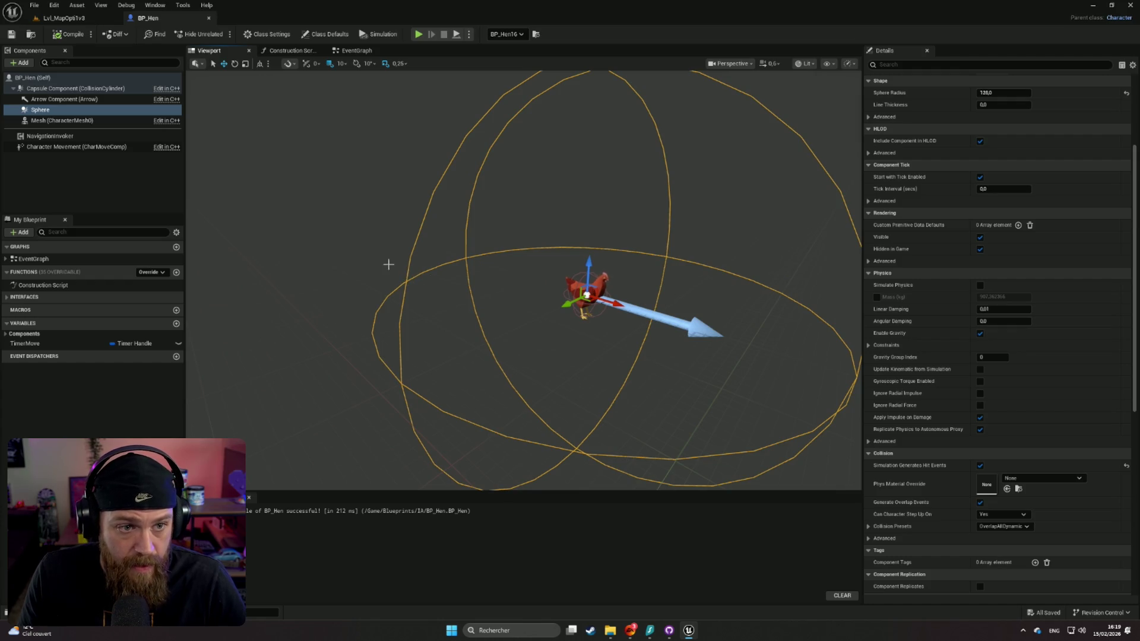
drag(407, 267, 443, 271)
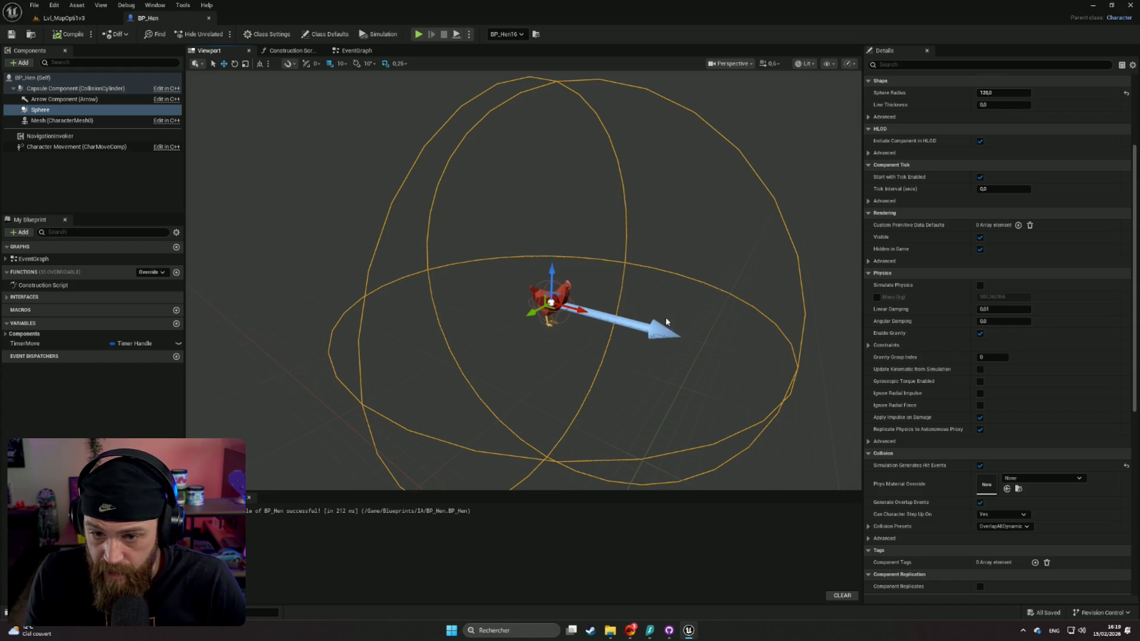
scroll(1047, 315, up, 5)
text(0.8)
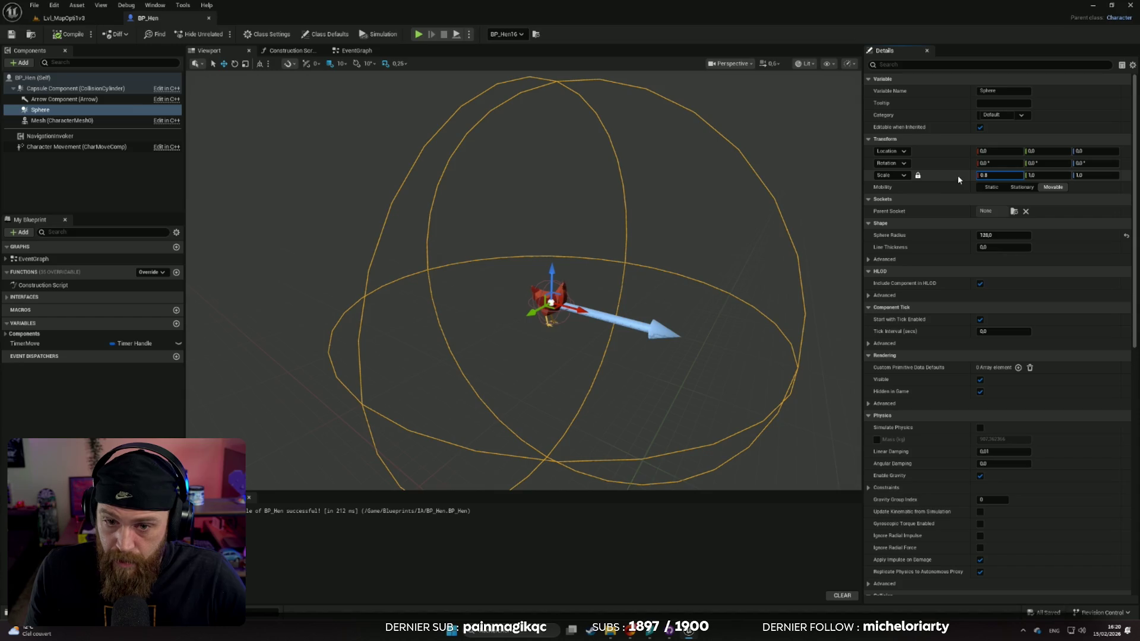
key(Return)
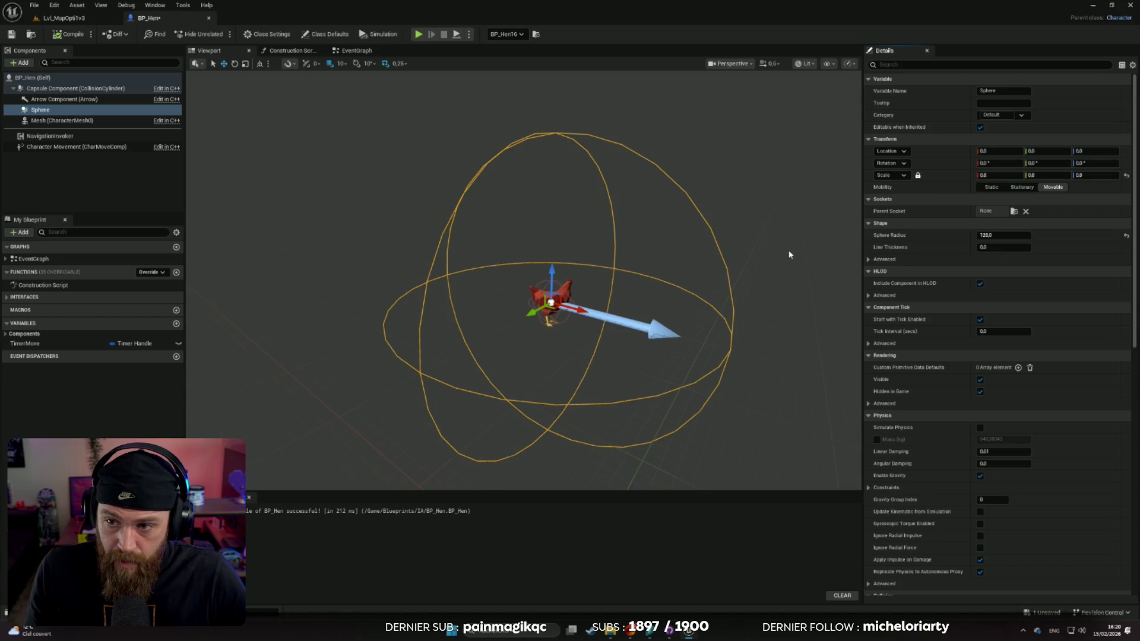
click(985, 176)
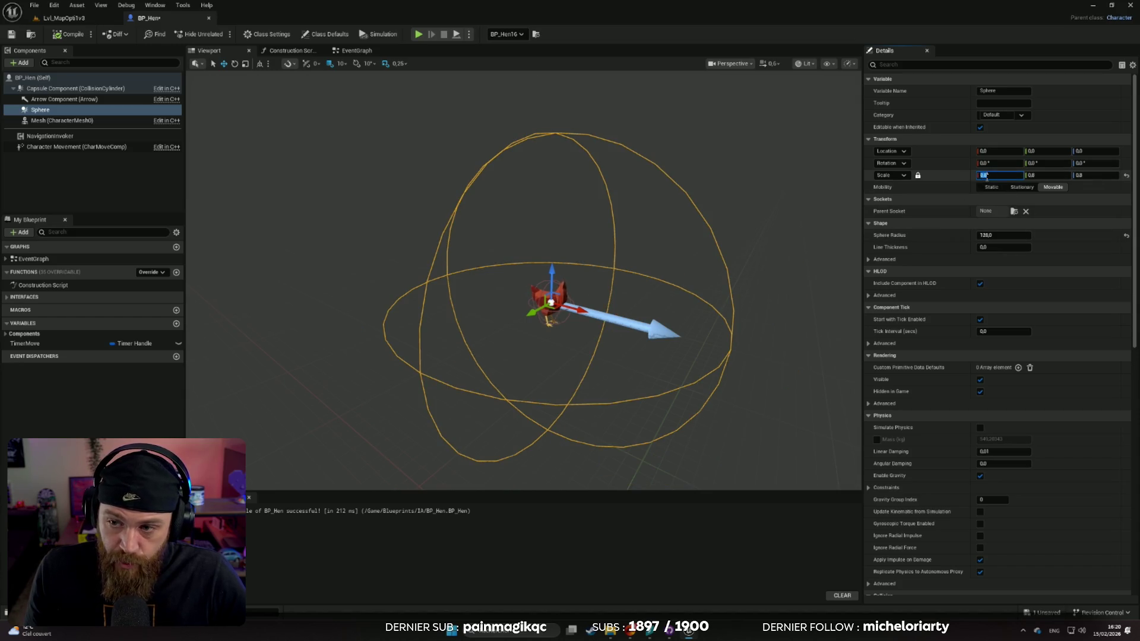
text(.5)
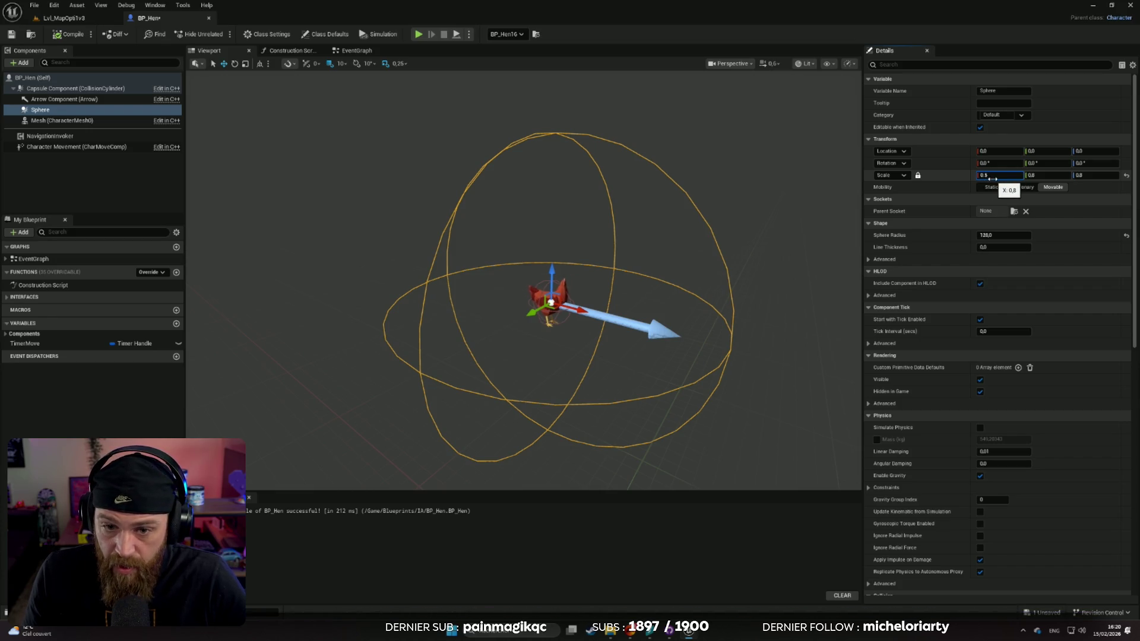
click(1126, 177)
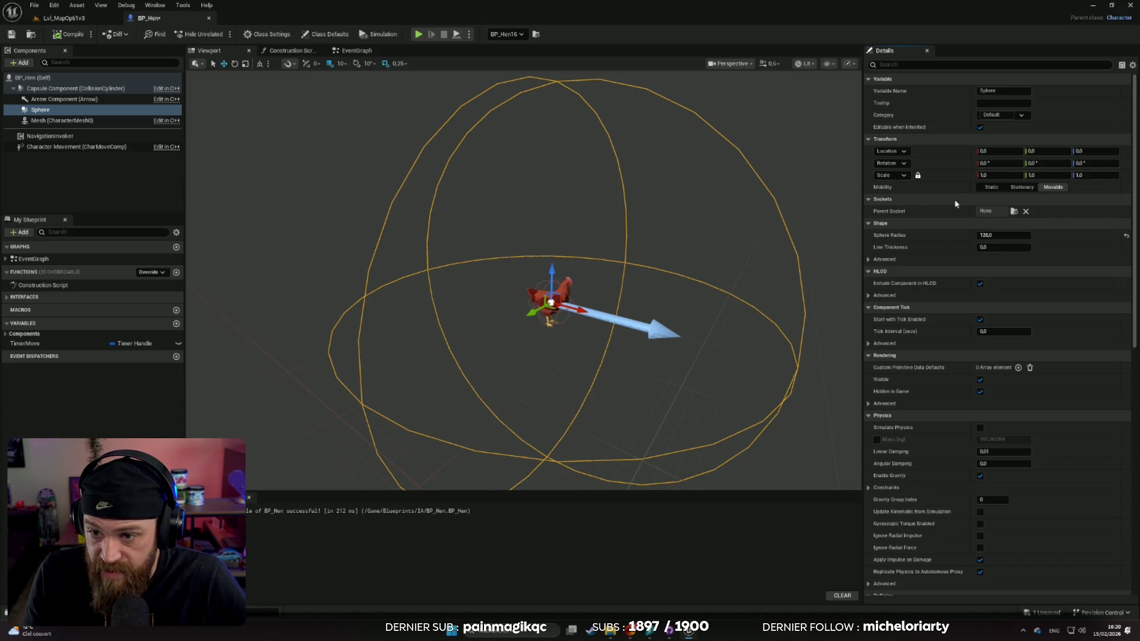
Set the sphere radius to 64, include it in HLOD, recompile, and view the Event Graph
click(989, 236)
text(64)
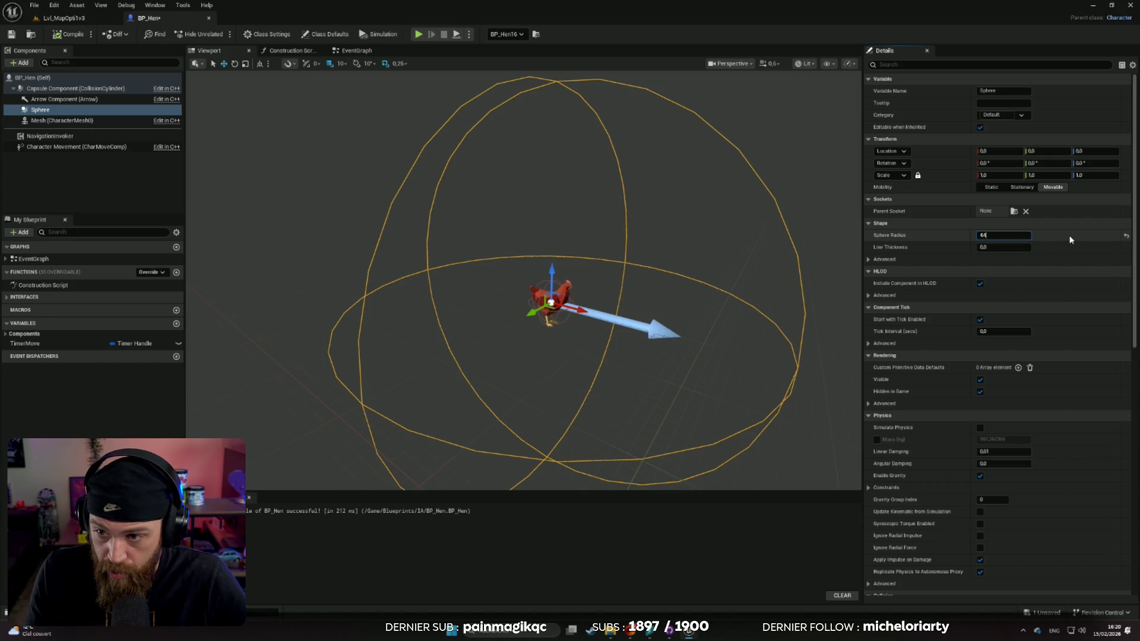
key(Return)
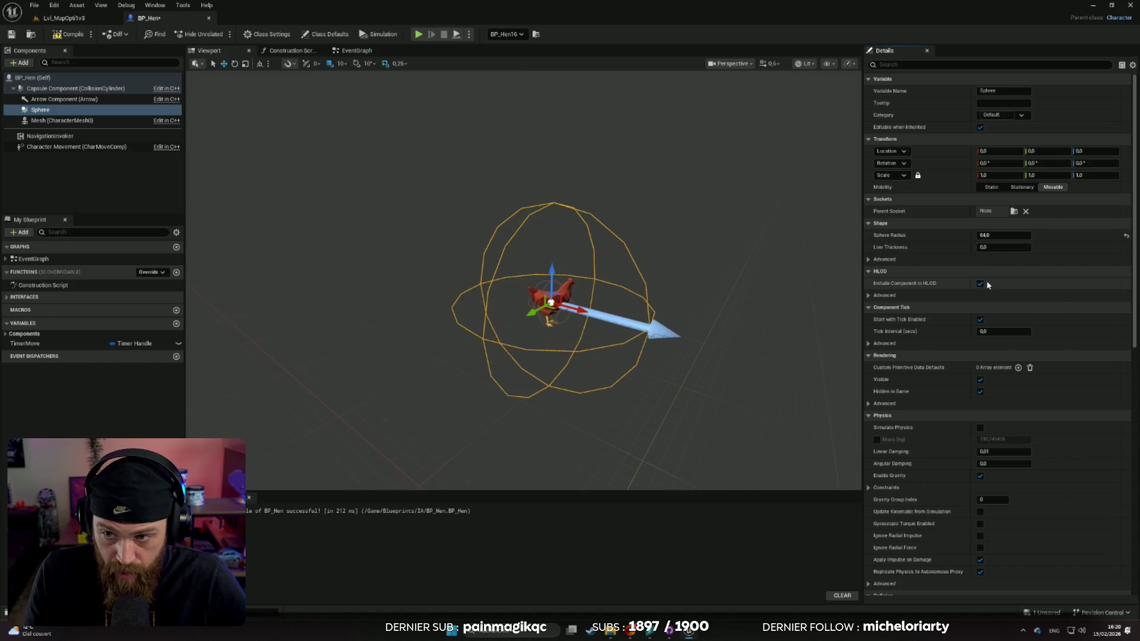
click(980, 283)
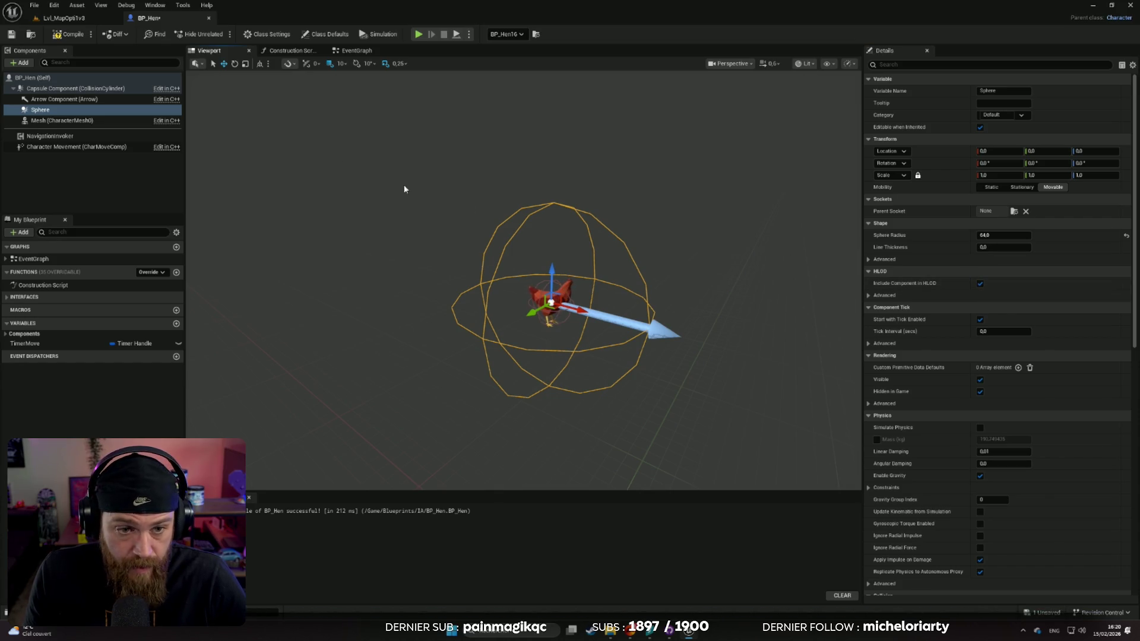
click(68, 39)
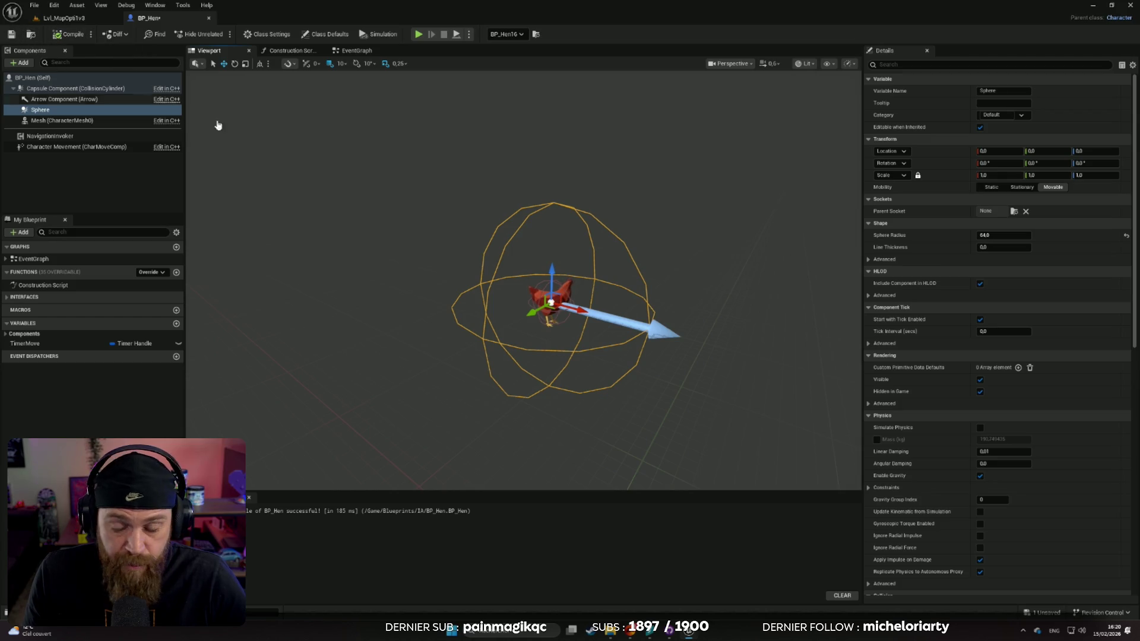
scroll(949, 325, down, 3)
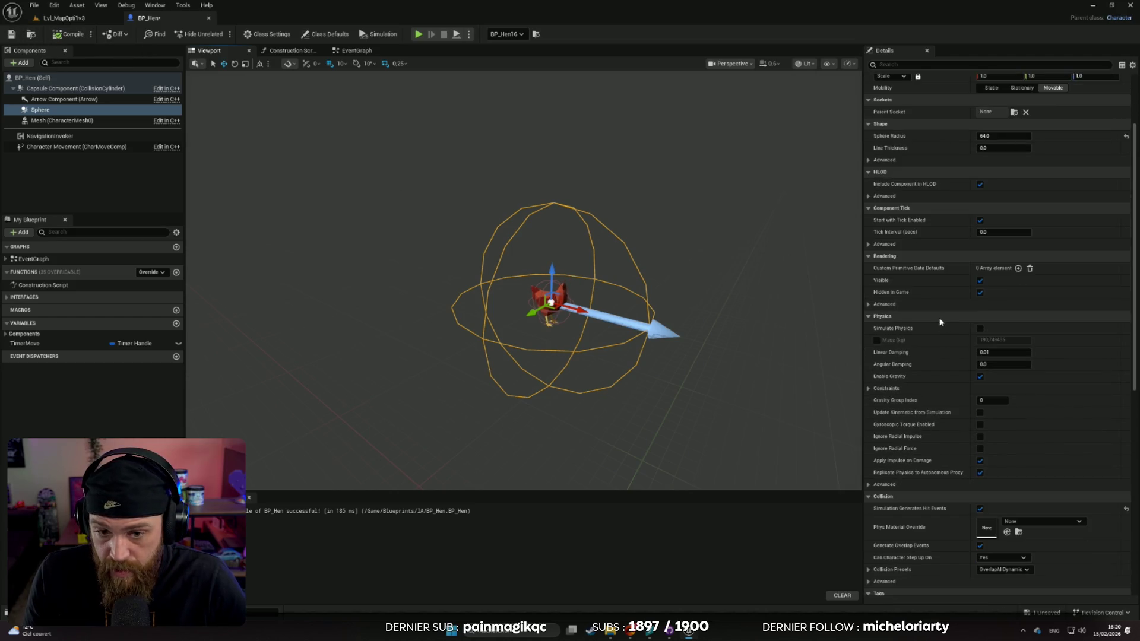
scroll(933, 321, up, 1)
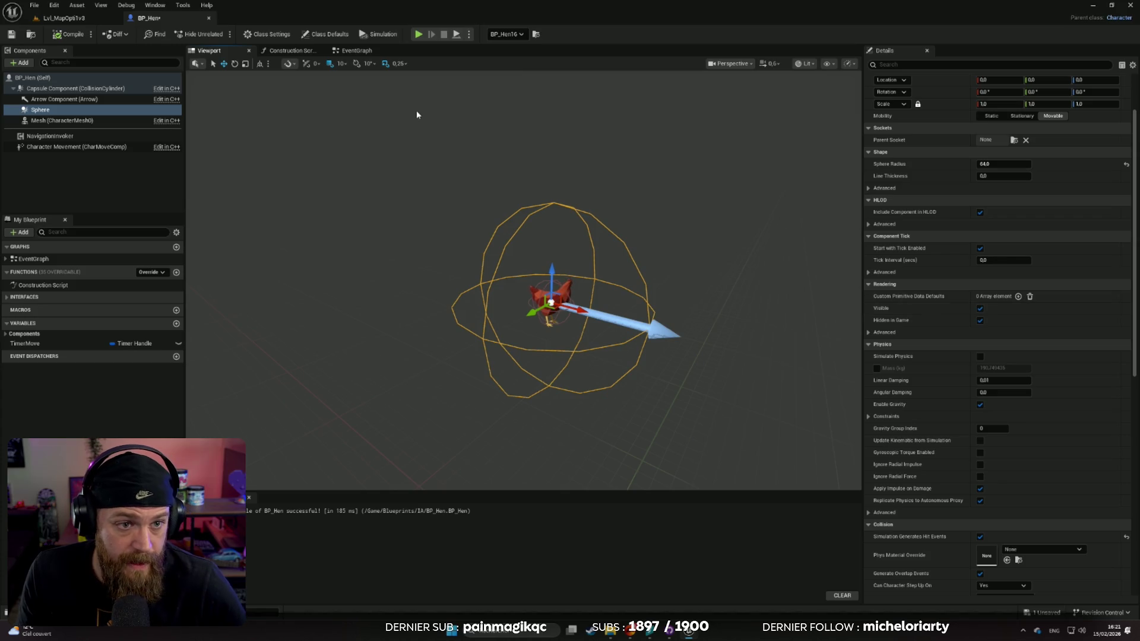
click(349, 52)
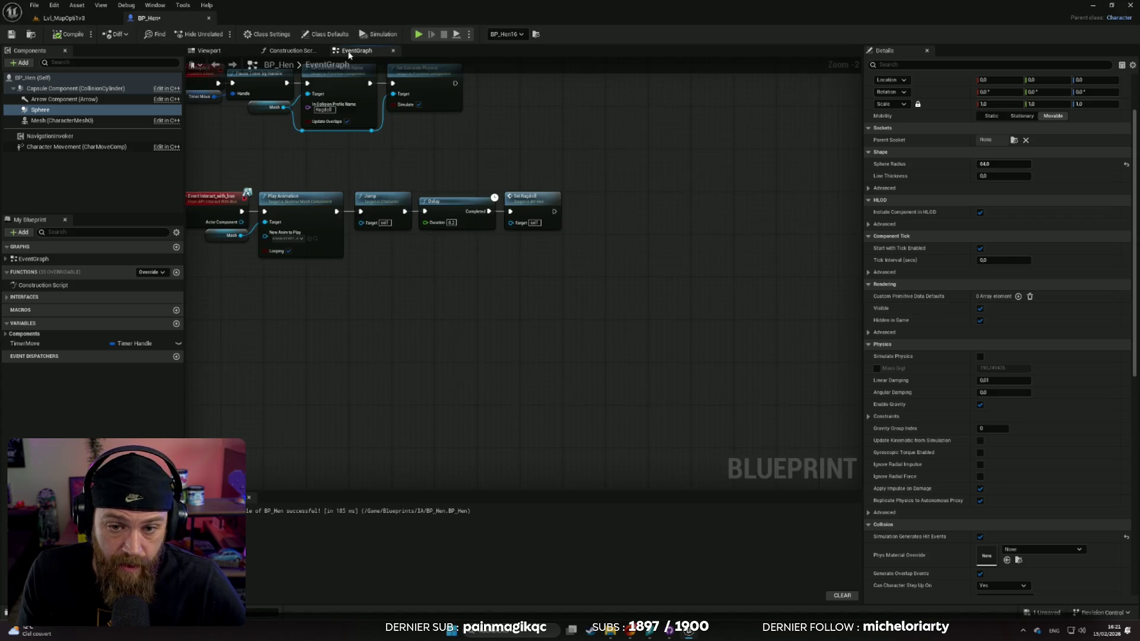
scroll(581, 294, up, 2)
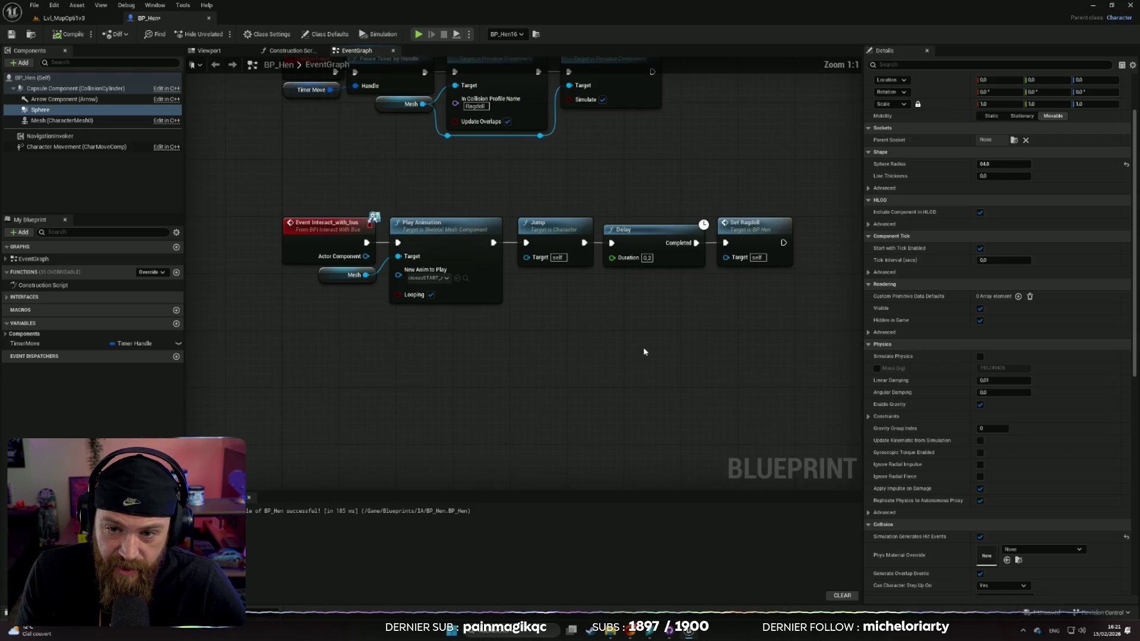
mouse_move(613, 383)
mouse_down()
mouse_move(607, 364)
mouse_move(707, 272)
mouse_up()
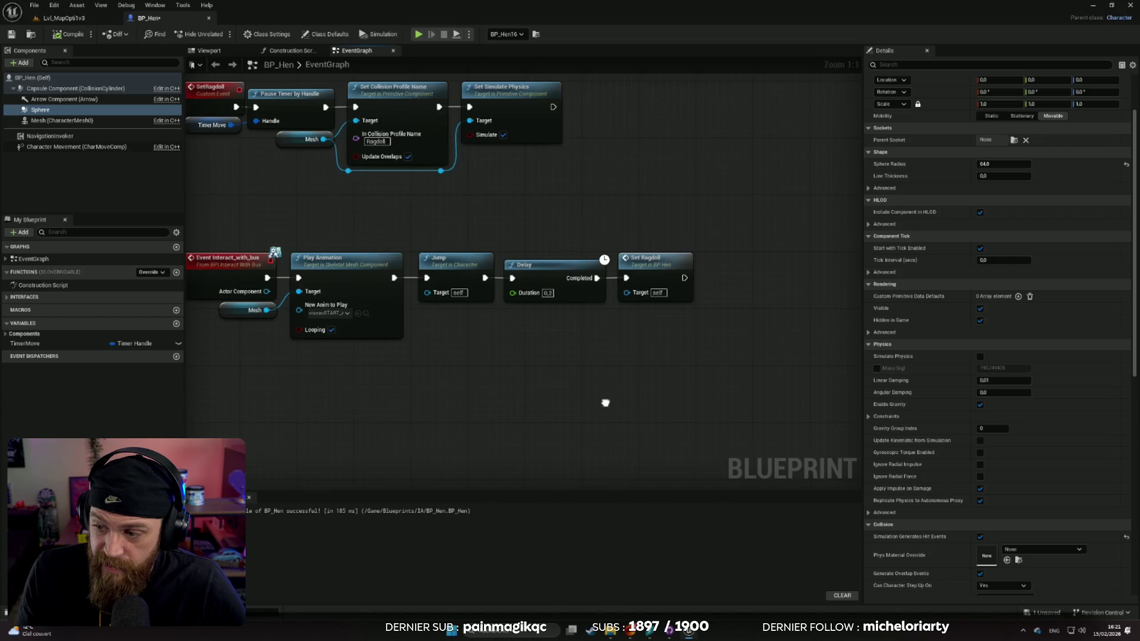
drag(605, 402, 642, 411)
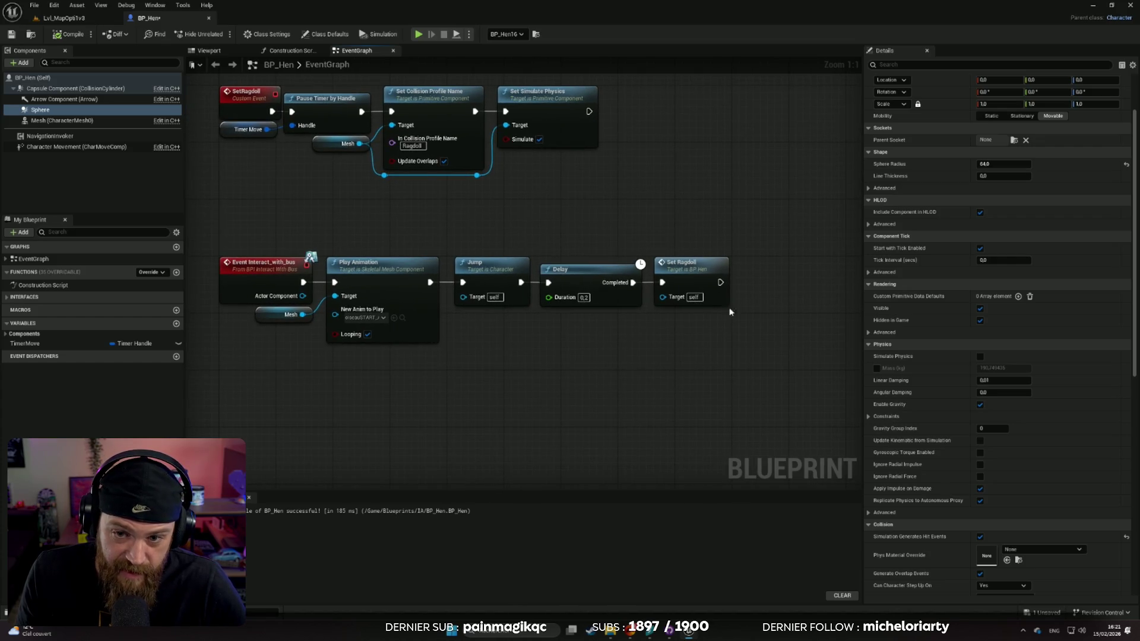
scroll(682, 356, down, 2)
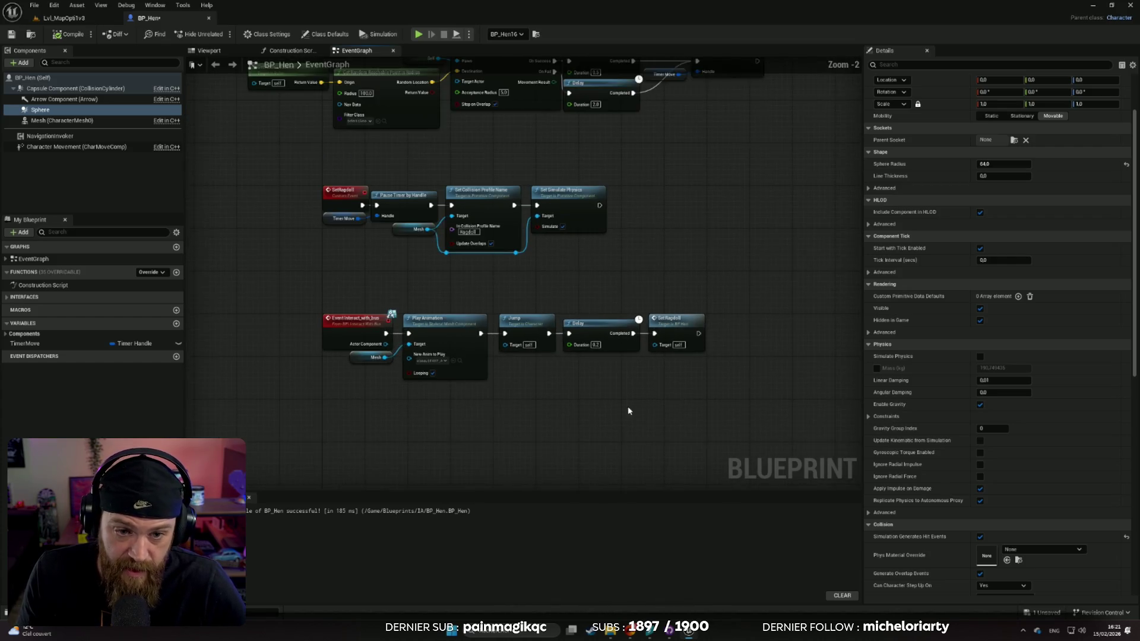
drag(630, 411, 613, 383)
scroll(623, 384, up, 1)
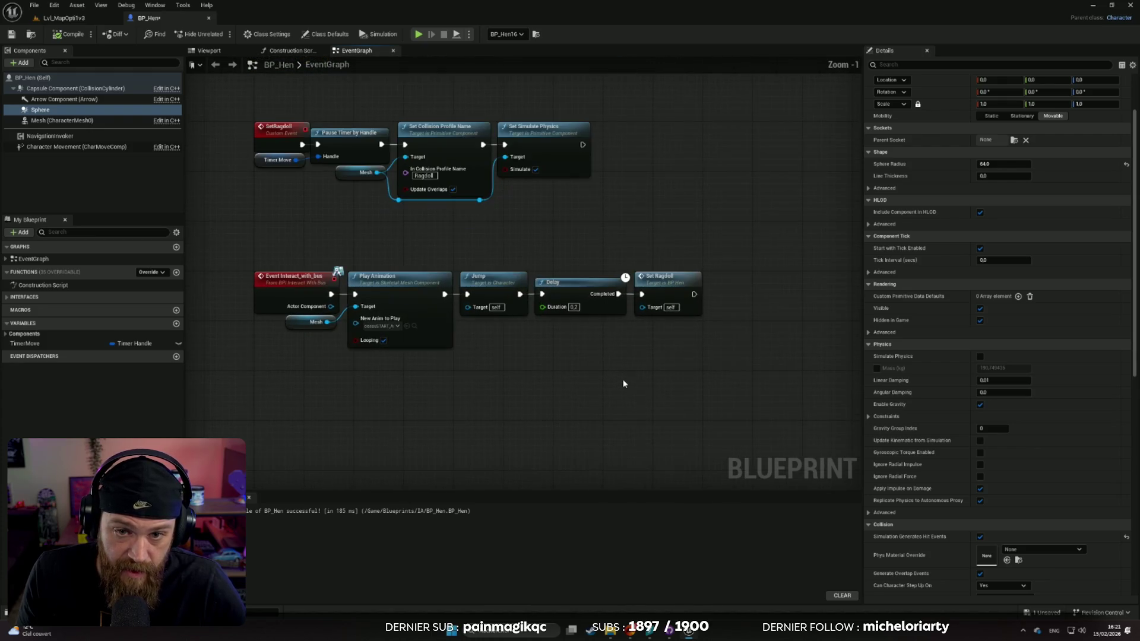
scroll(618, 385, up, 1)
drag(600, 399, 534, 363)
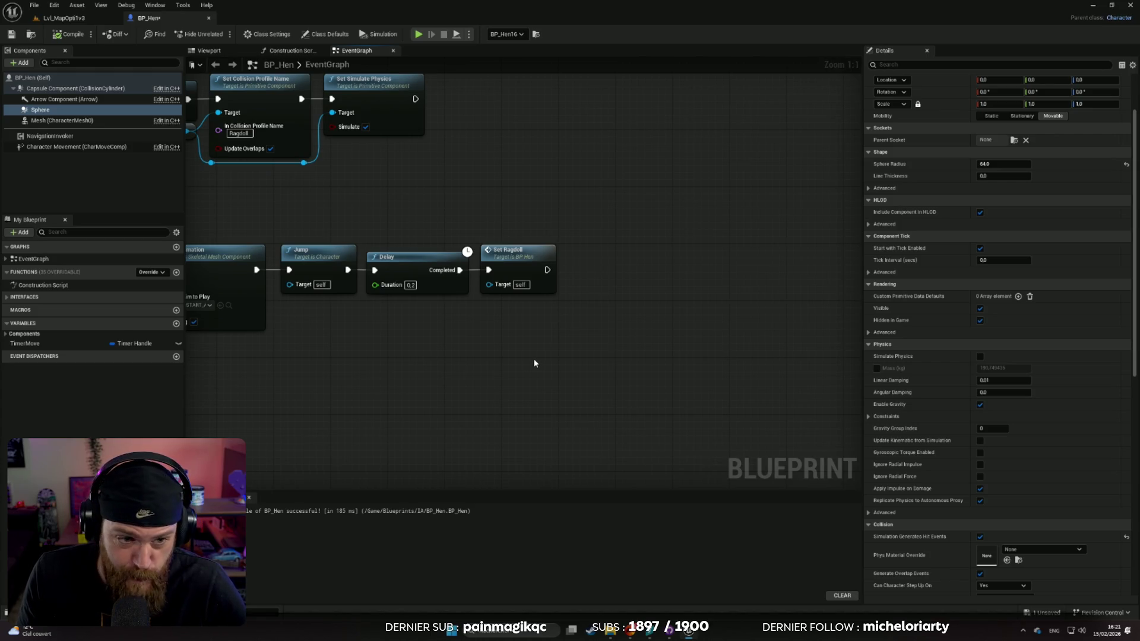
drag(506, 359, 561, 360)
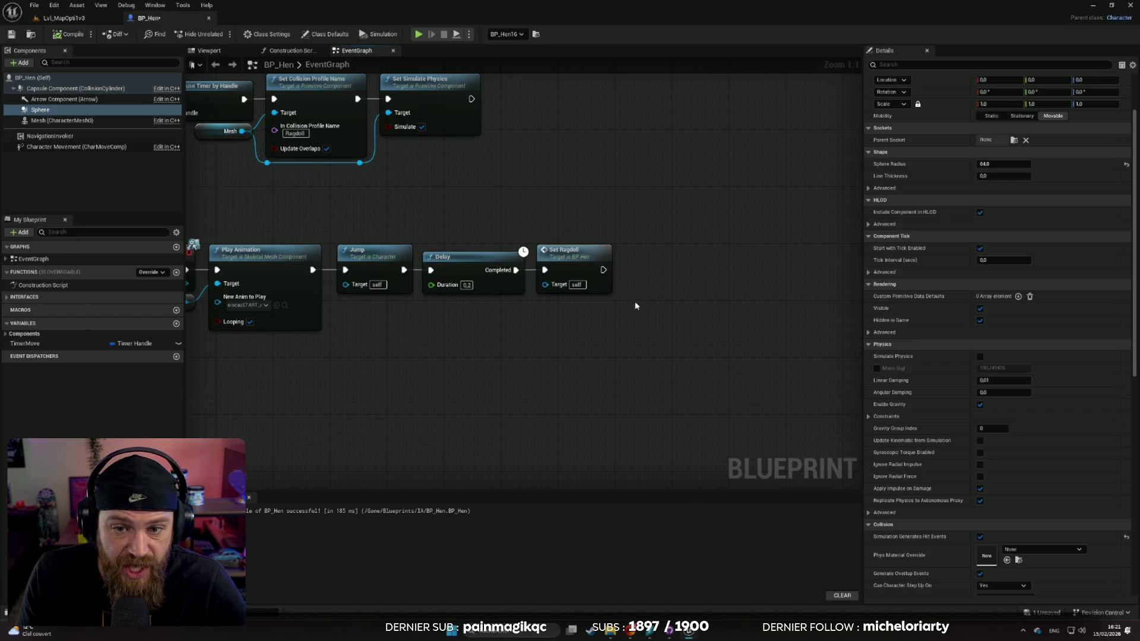
scroll(654, 408, down, 2)
scroll(595, 385, up, 2)
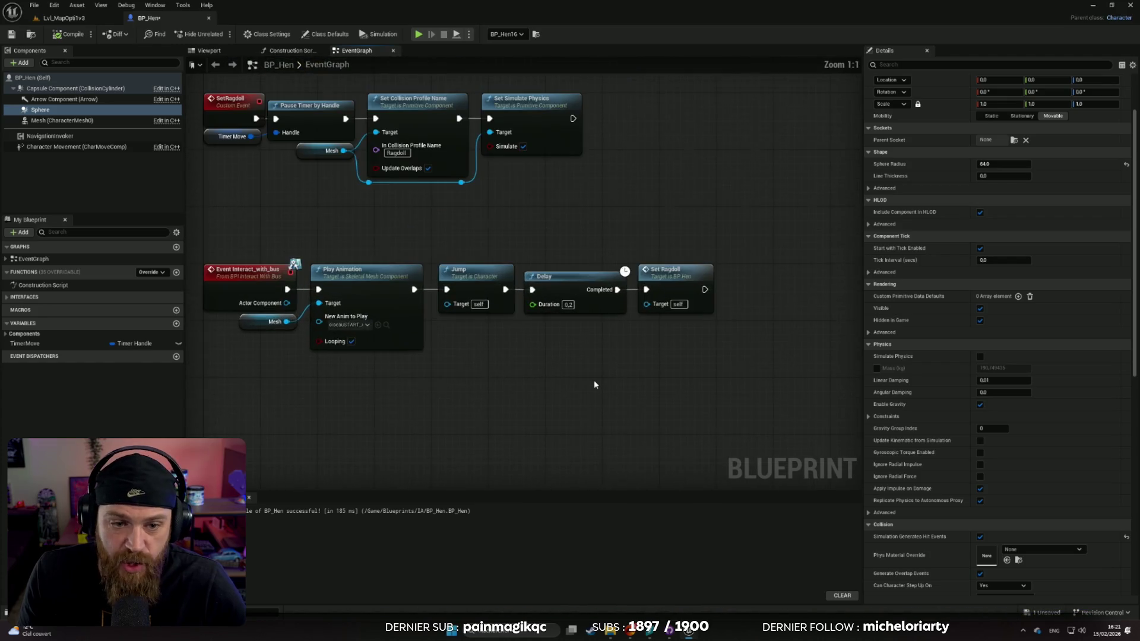
scroll(576, 377, down, 2)
scroll(564, 362, up, 2)
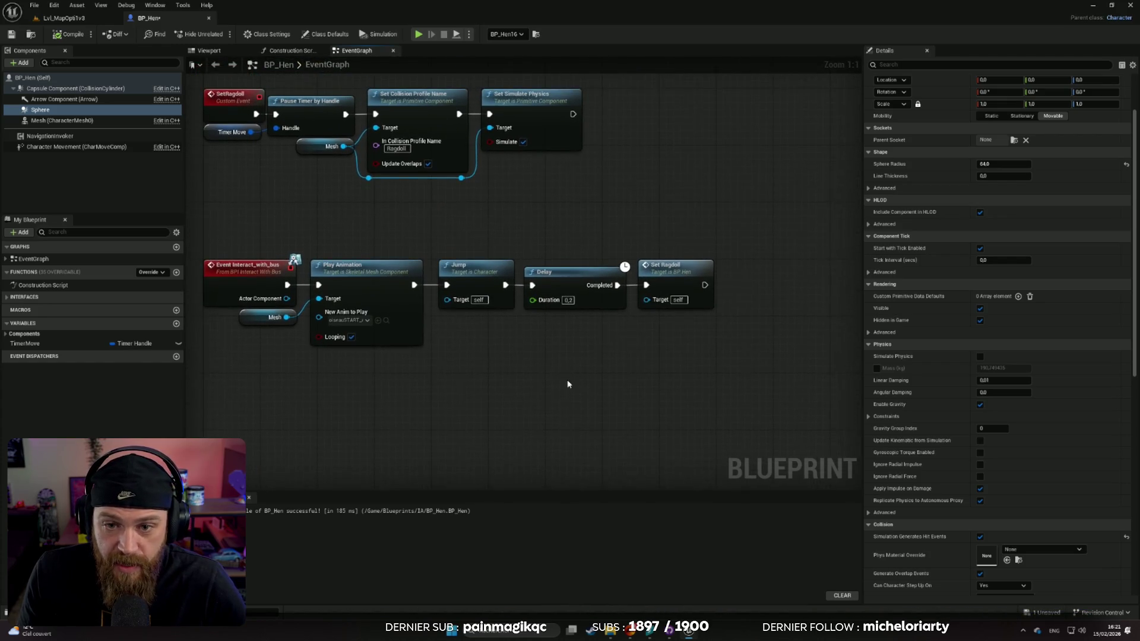
mouse_move(562, 375)
mouse_down()
mouse_move(618, 376)
mouse_move(582, 383)
mouse_move(610, 415)
mouse_move(612, 404)
mouse_up()
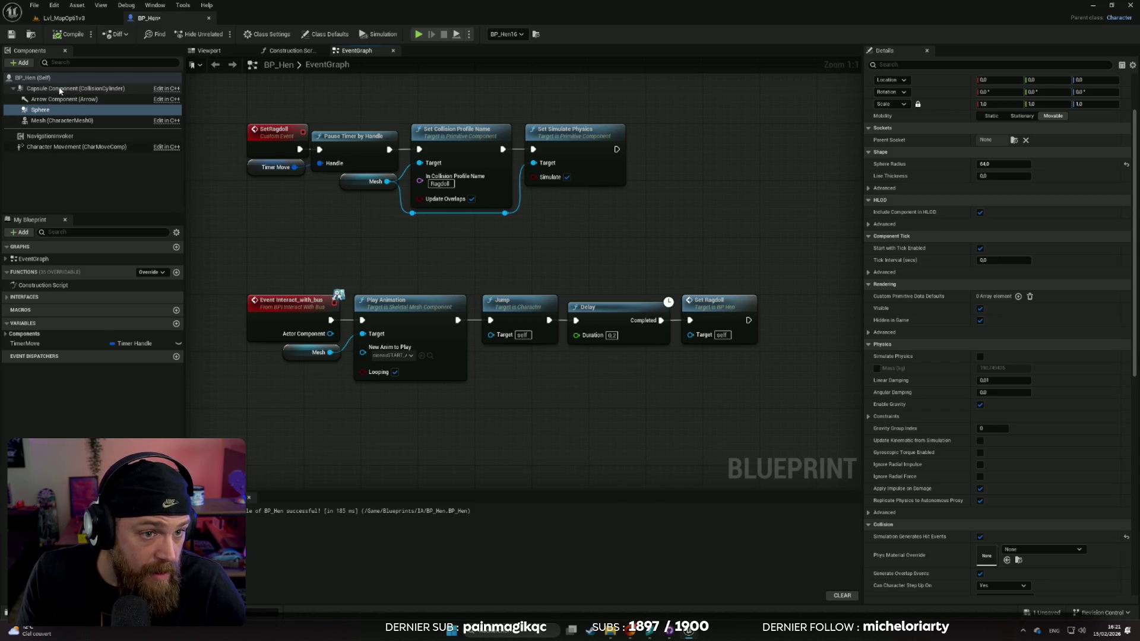
Add a Capsule Component getter to the event graph and move it up near Set Ragdoll
click(58, 89)
mouse_move(59, 89)
mouse_down()
mouse_move(403, 227)
mouse_move(794, 356)
mouse_move(795, 383)
mouse_up()
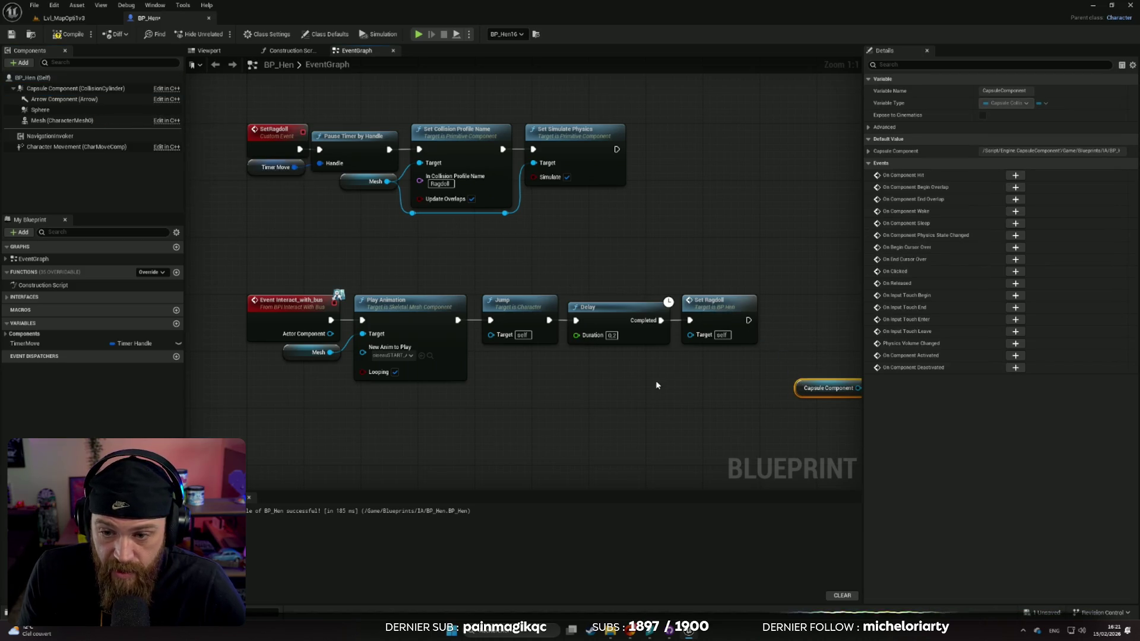
drag(657, 380, 492, 304)
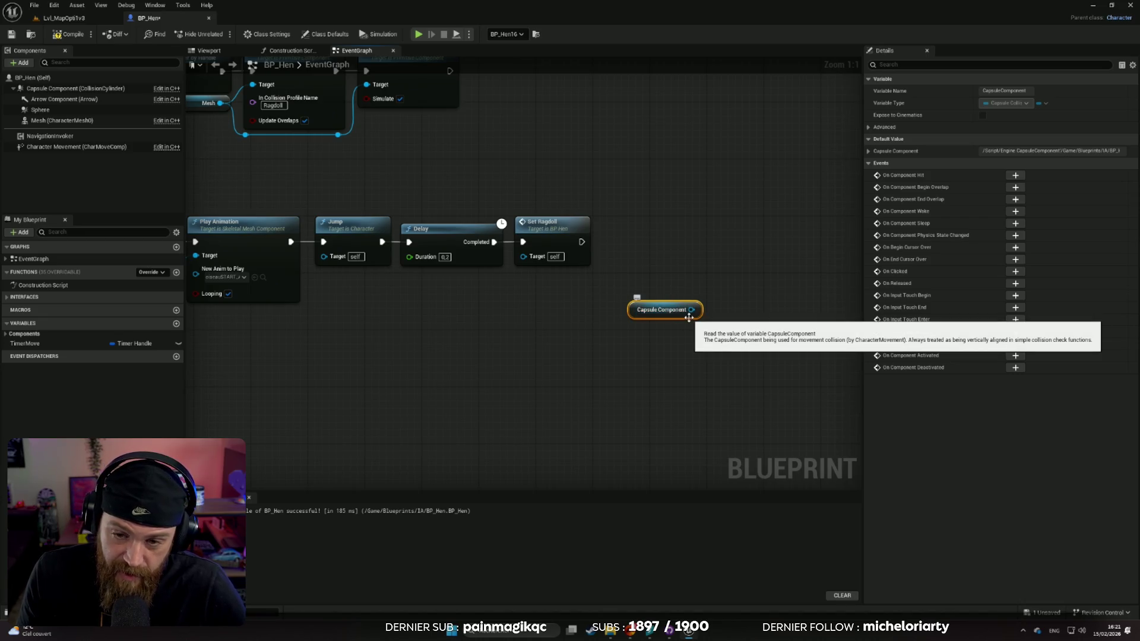
drag(689, 317, 580, 320)
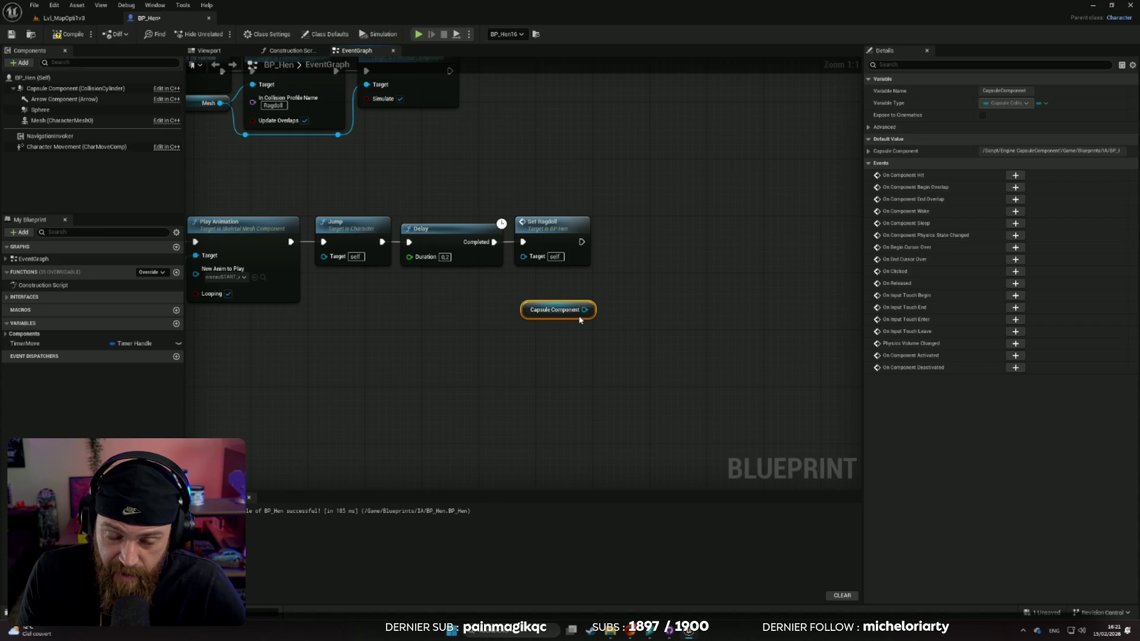
drag(472, 322, 501, 335)
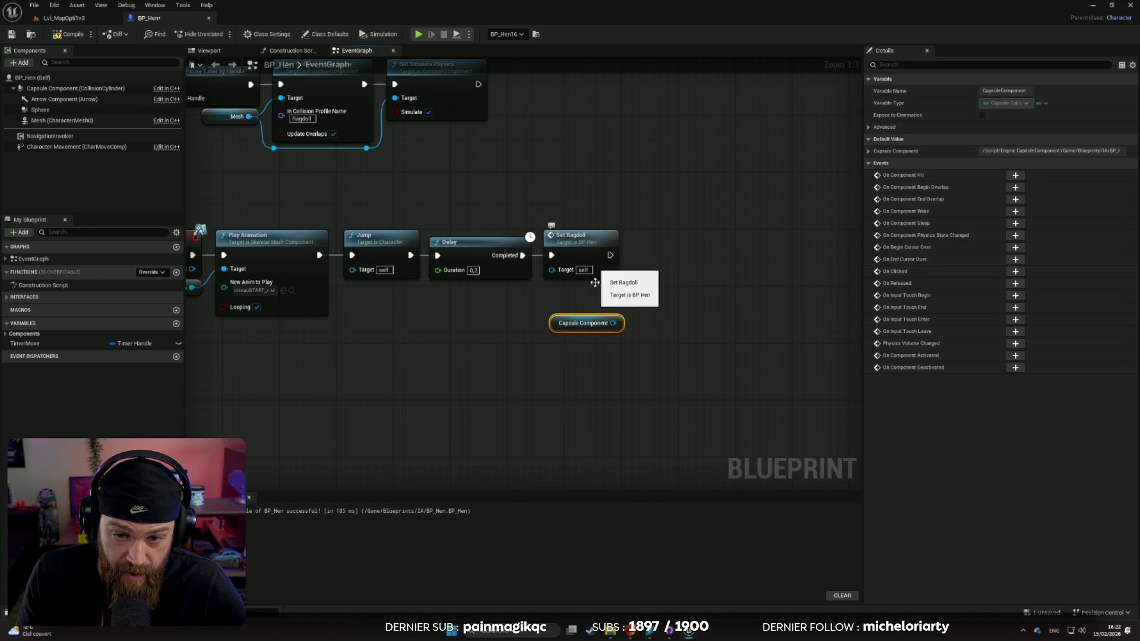
mouse_move(584, 317)
mouse_down()
mouse_move(566, 191)
mouse_move(580, 190)
mouse_up()
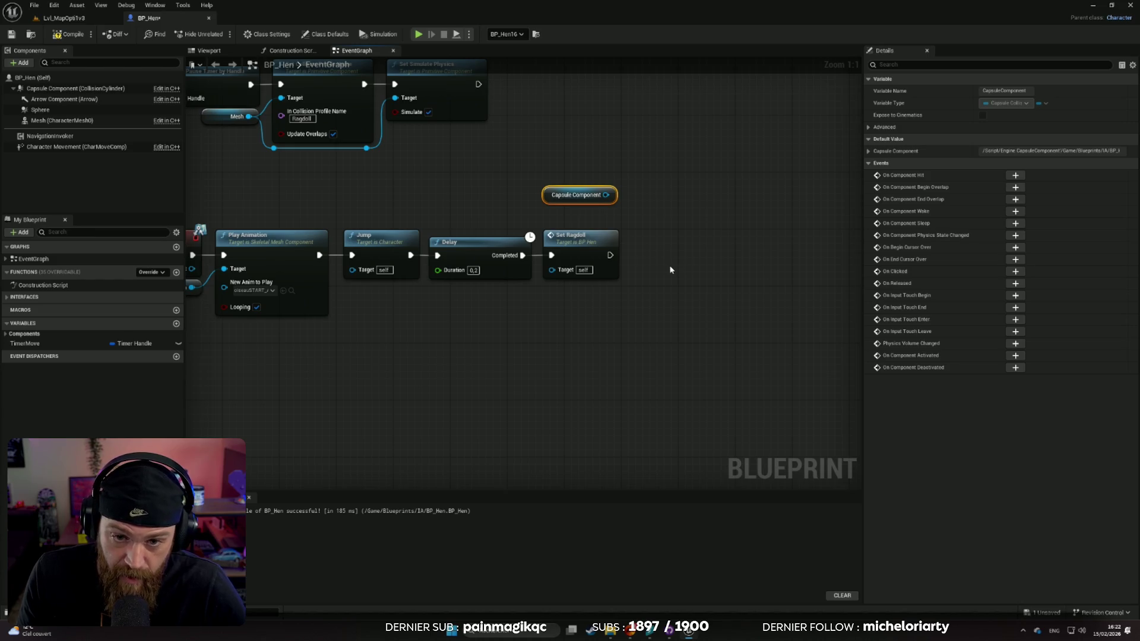
drag(586, 205, 582, 138)
Position the Capsule Component getter by Set Simulate Physics and drag a wire from its output
mouse_move(542, 180)
mouse_down()
mouse_move(576, 267)
mouse_move(626, 262)
mouse_up()
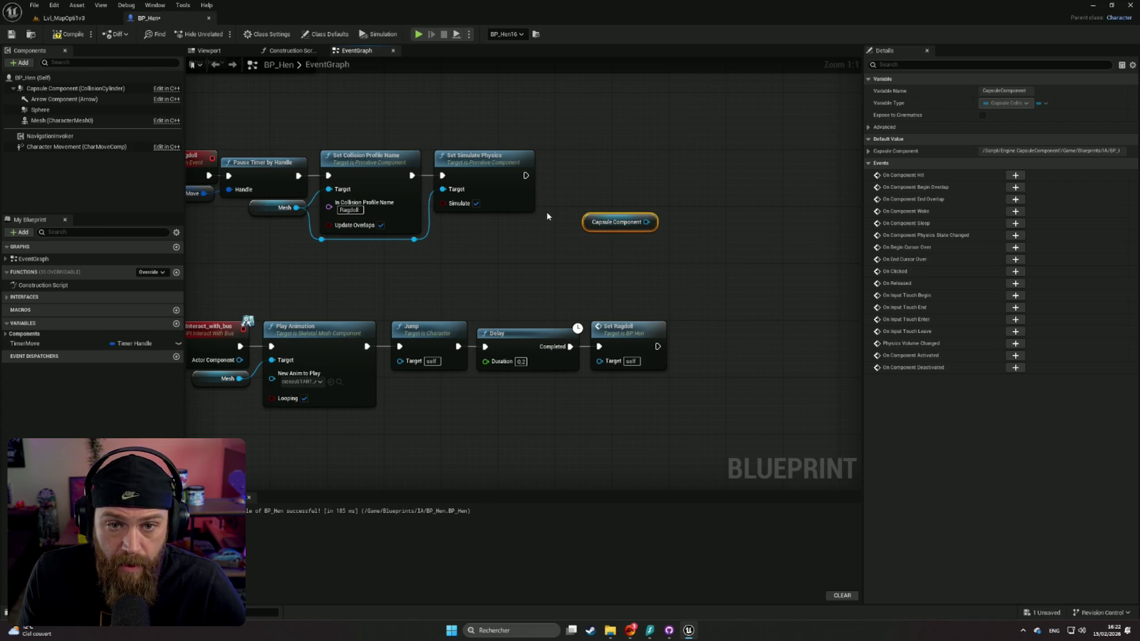
drag(547, 216, 561, 230)
drag(582, 270, 593, 285)
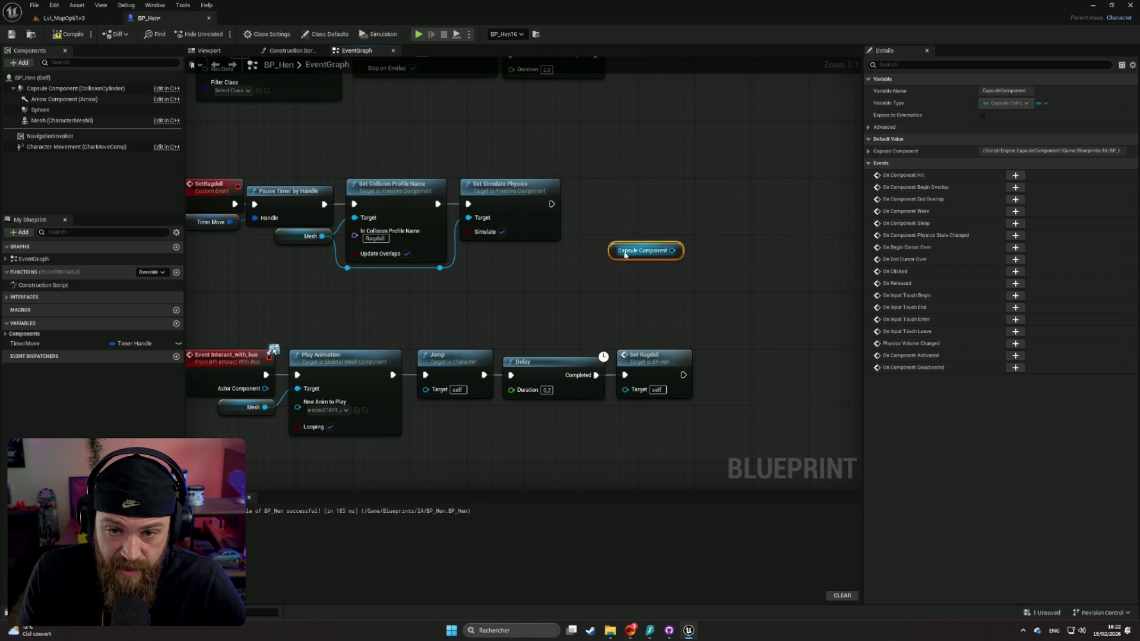
mouse_move(620, 258)
mouse_down()
mouse_move(484, 152)
mouse_move(508, 155)
mouse_up()
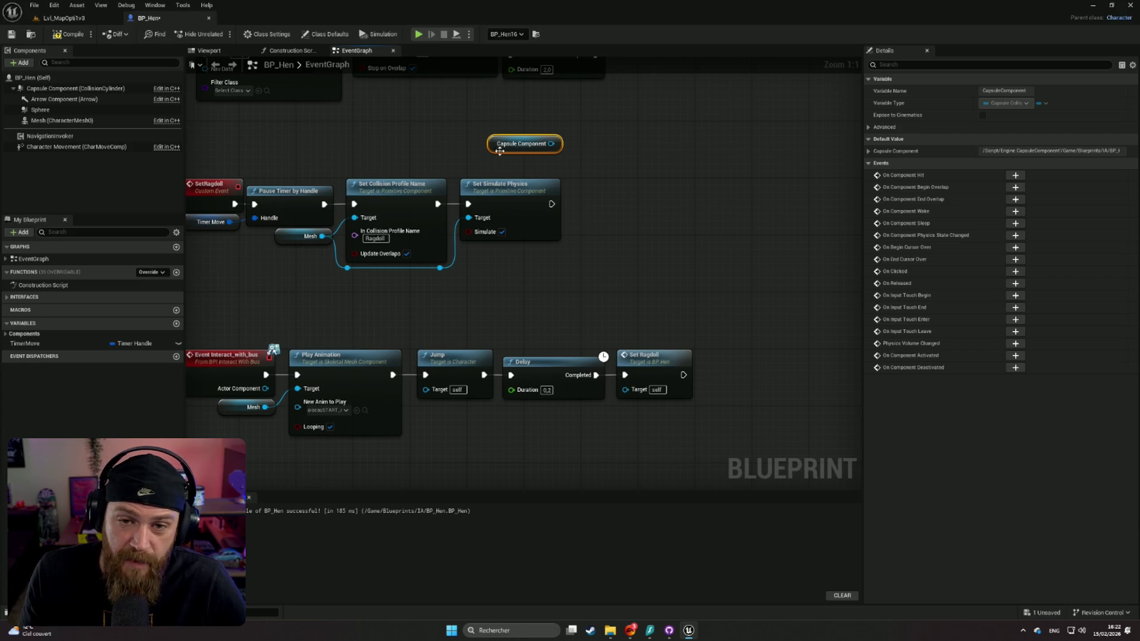
mouse_move(647, 219)
mouse_down()
mouse_move(702, 273)
mouse_move(677, 251)
mouse_up()
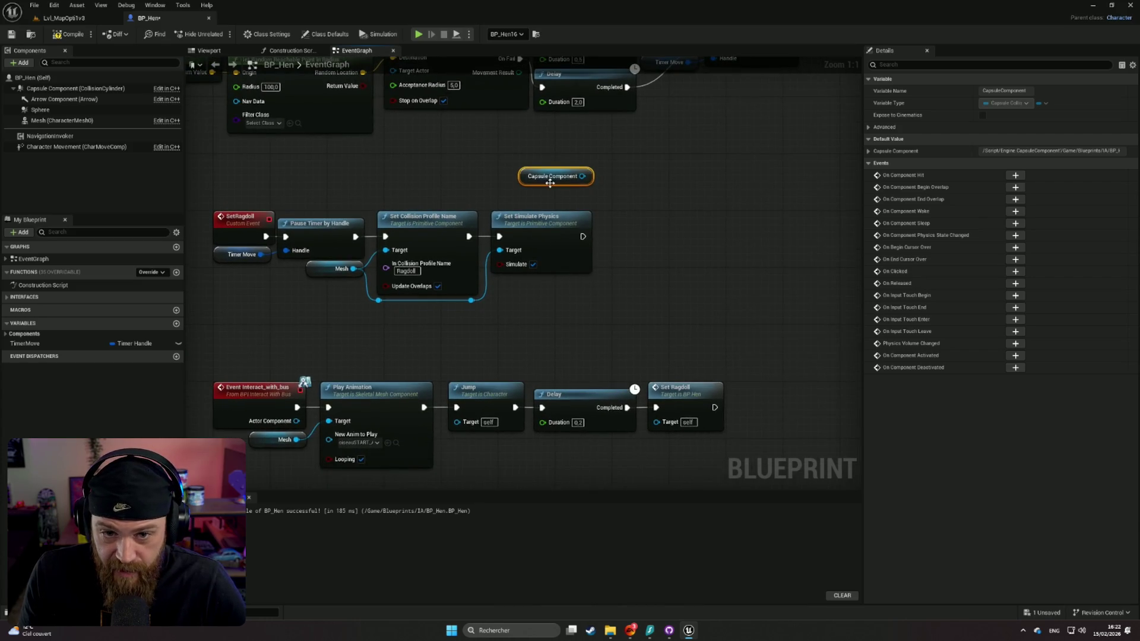
drag(554, 185, 553, 193)
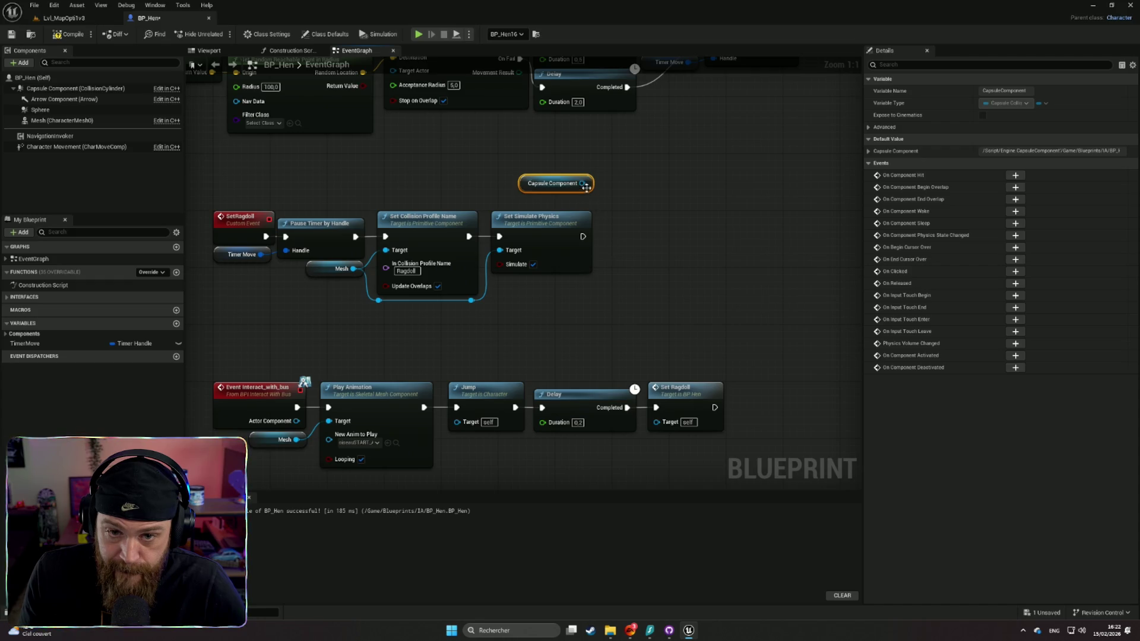
drag(582, 182, 646, 186)
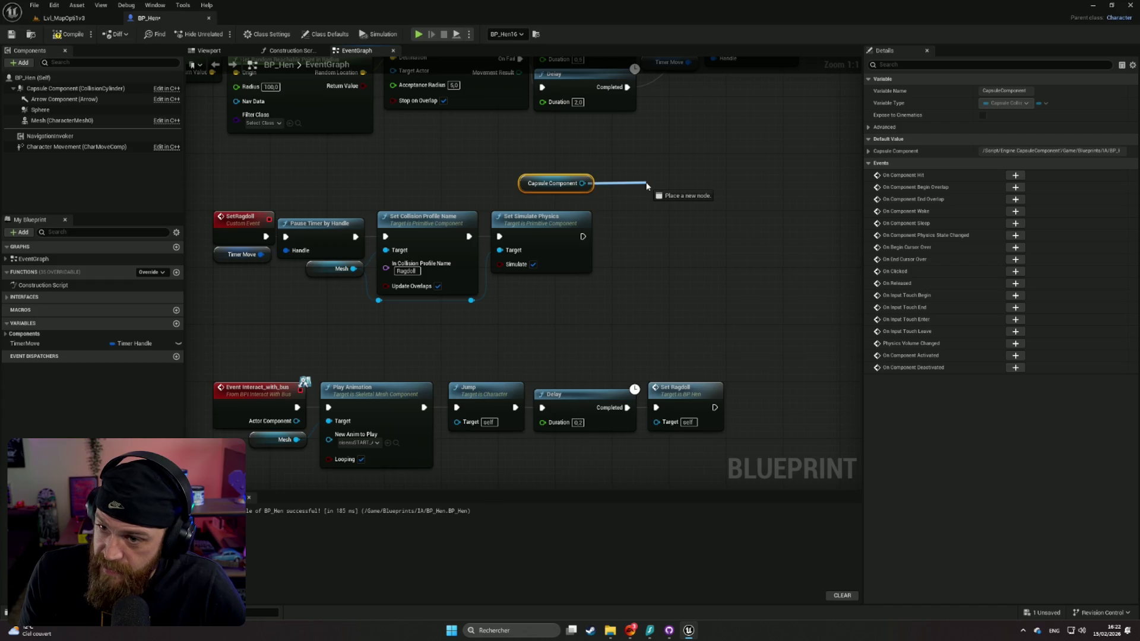
From the capsule wire, add a Set Collision Enabled node with New Type set to No Collision
drag(647, 186, 646, 186)
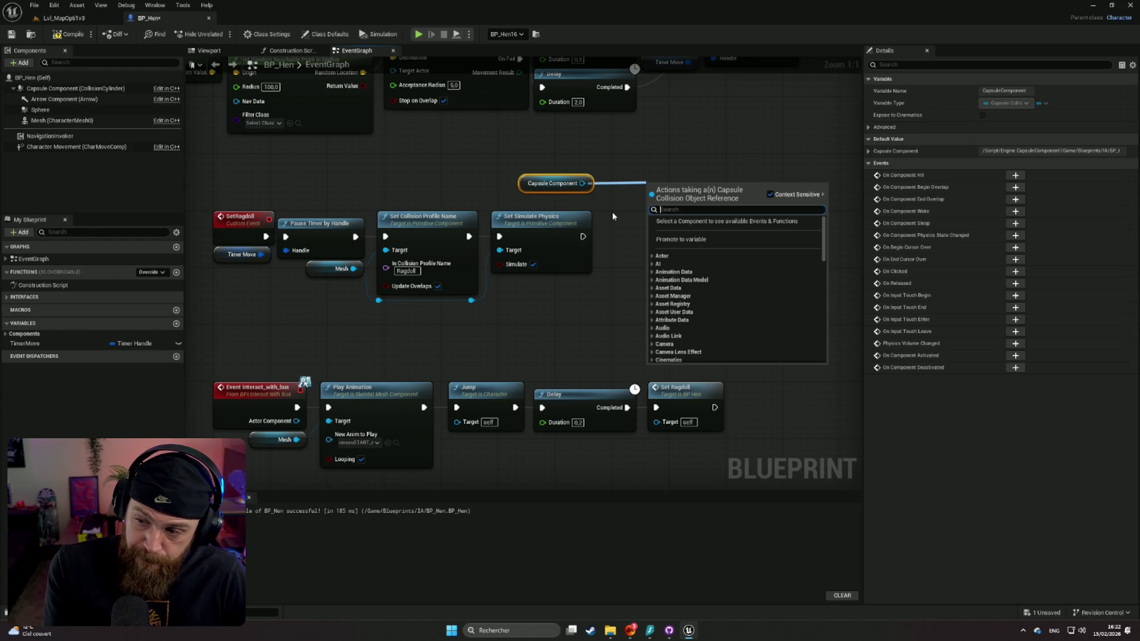
text(set)
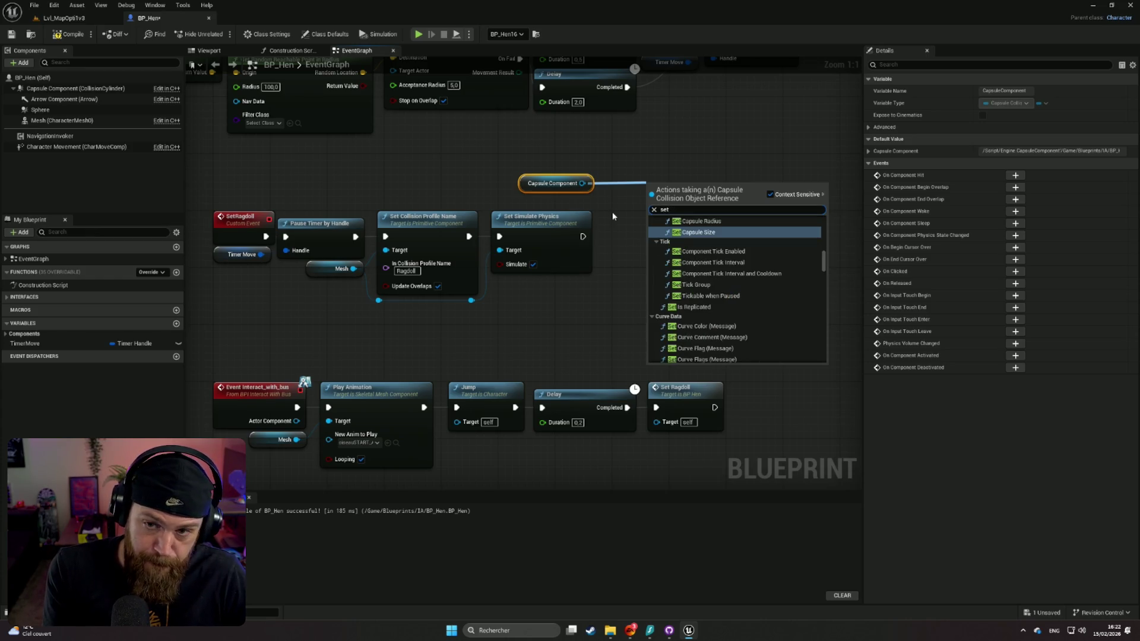
text( c)
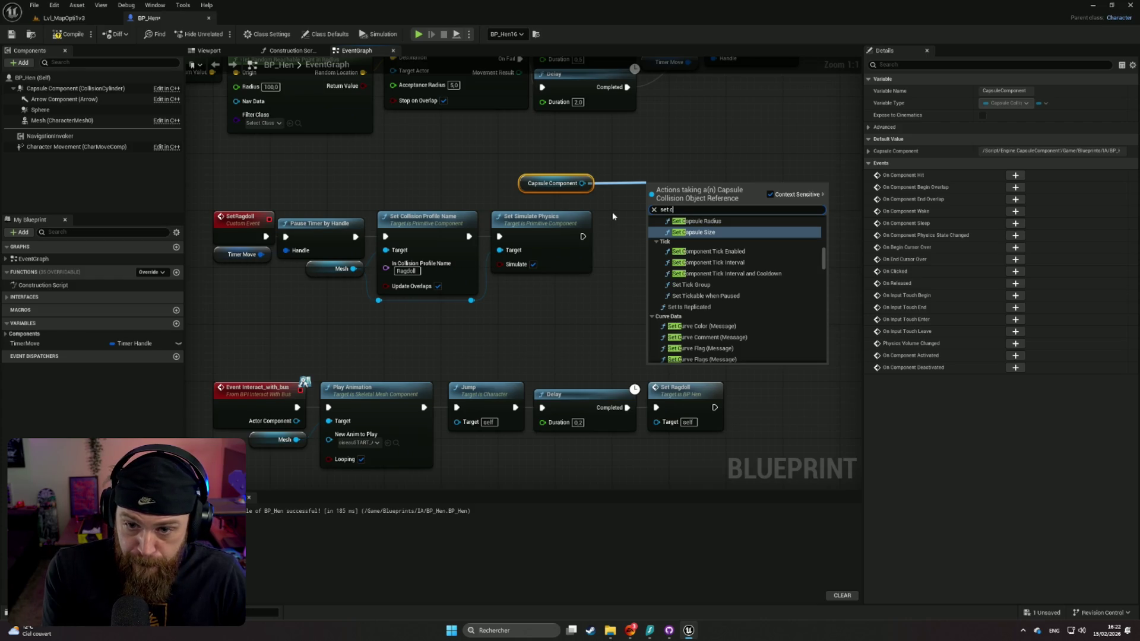
text(ol)
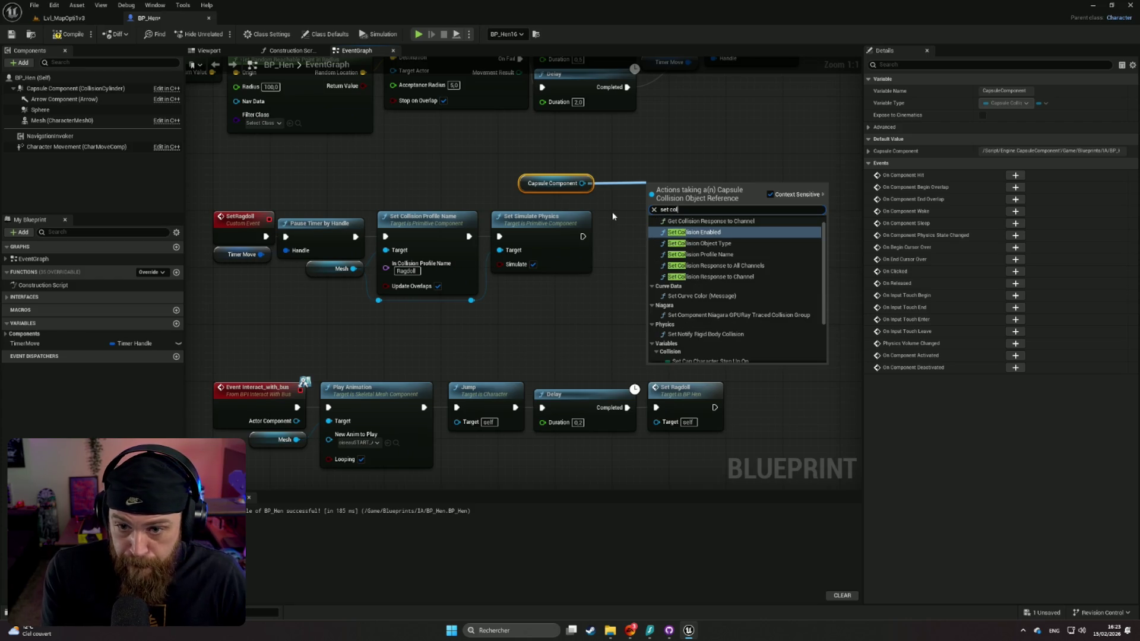
click(723, 232)
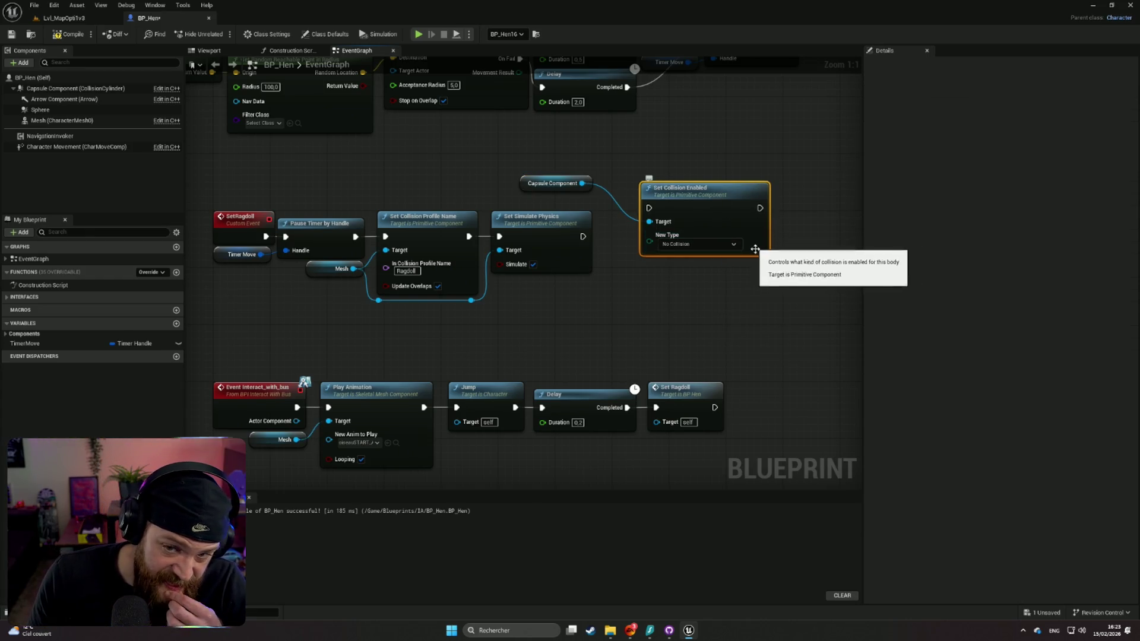
click(722, 246)
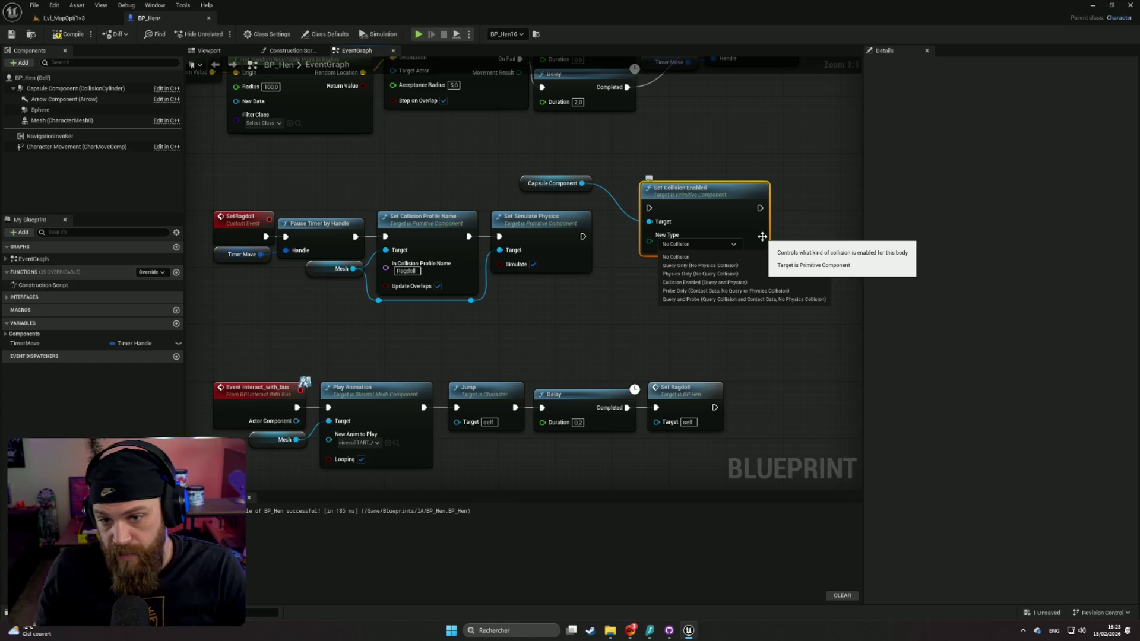
Chain Set Collision Enabled after Set Simulate Physics and move the Capsule Component getter below them
click(583, 236)
drag(583, 236, 650, 209)
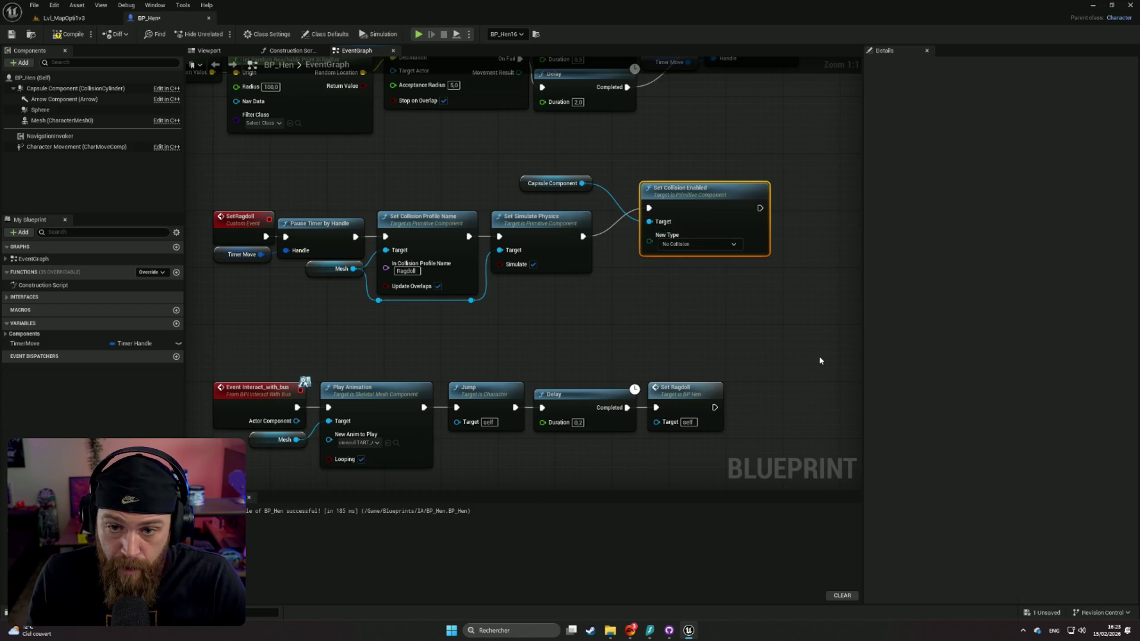
drag(734, 199, 728, 227)
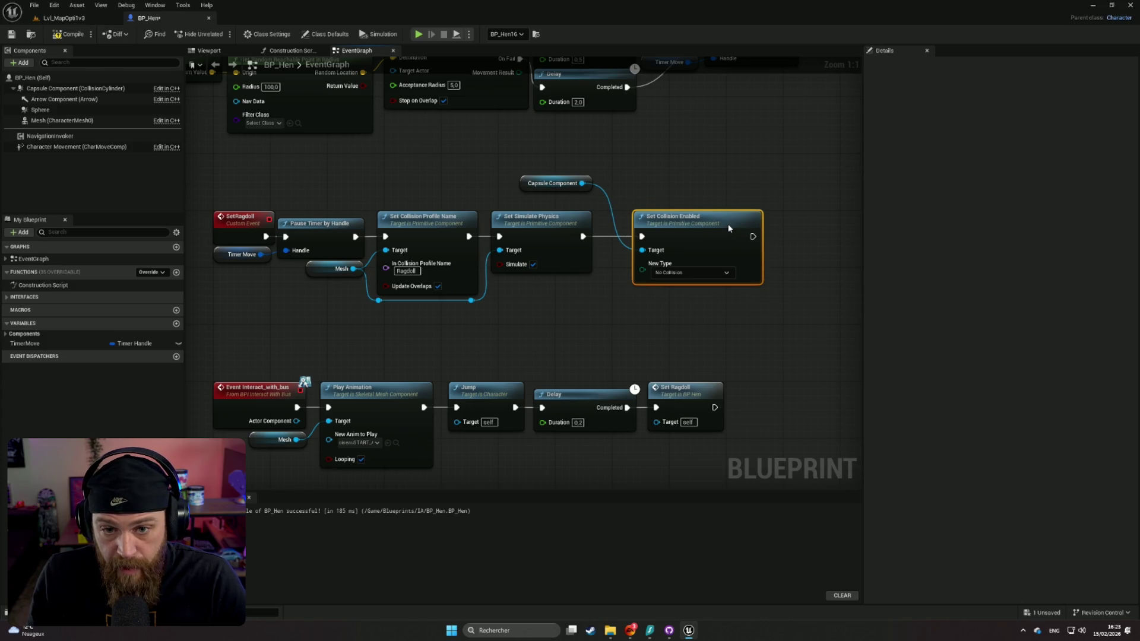
mouse_move(545, 176)
mouse_down()
mouse_move(573, 225)
mouse_move(557, 282)
mouse_move(524, 303)
mouse_up()
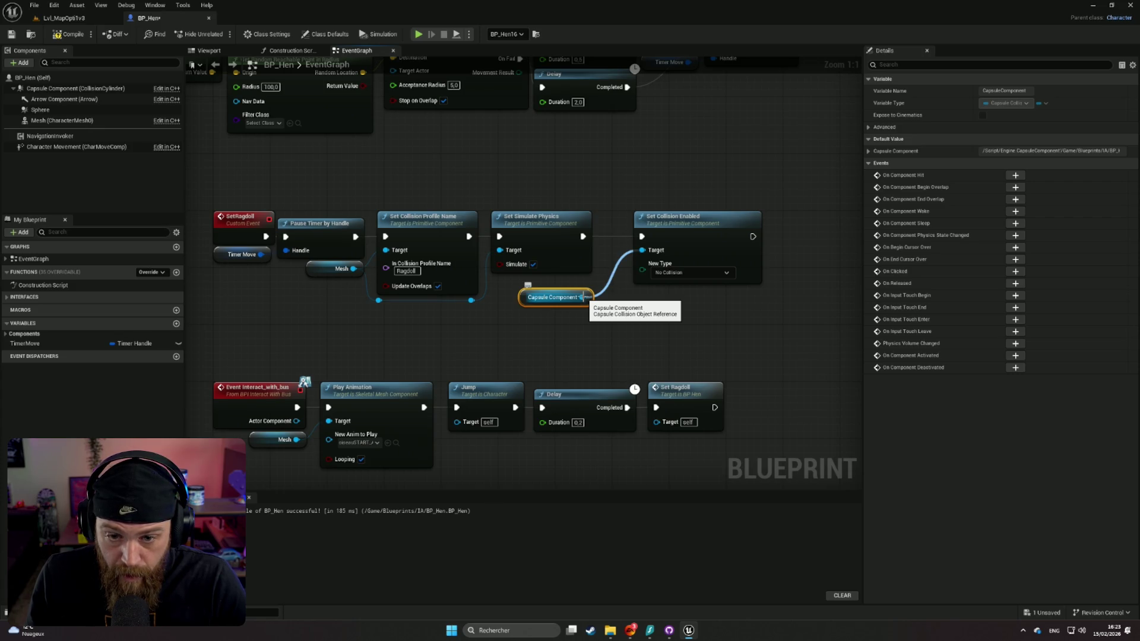
drag(584, 297, 653, 330)
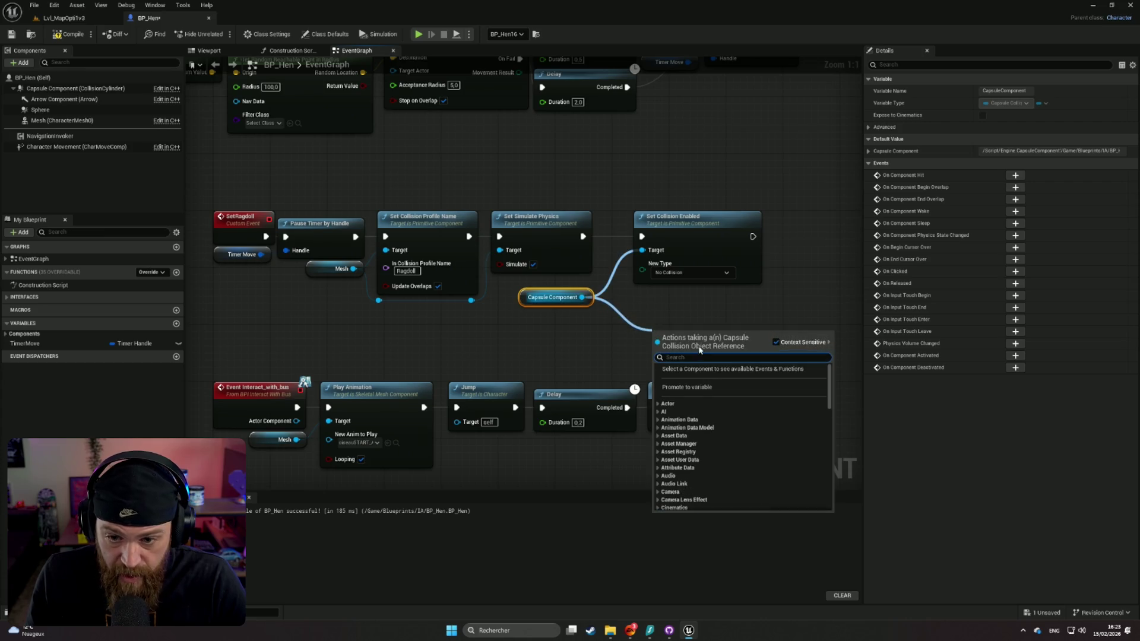
Search 'dest' and add a Destroy Component node for the capsule, right of Set Collision Enabled
text(di)
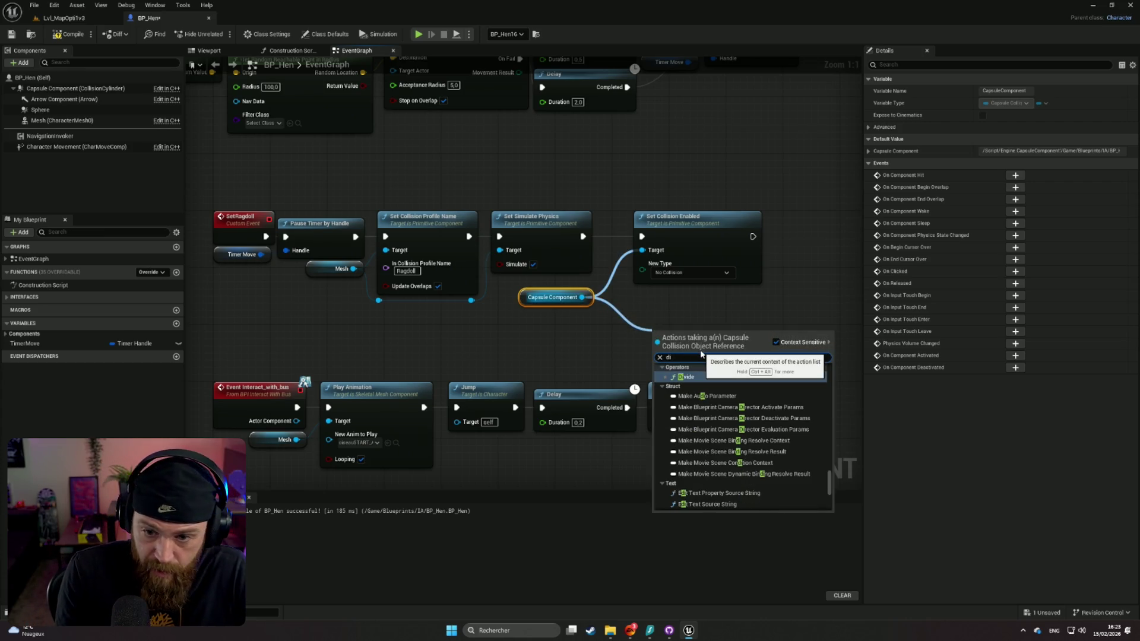
text(st)
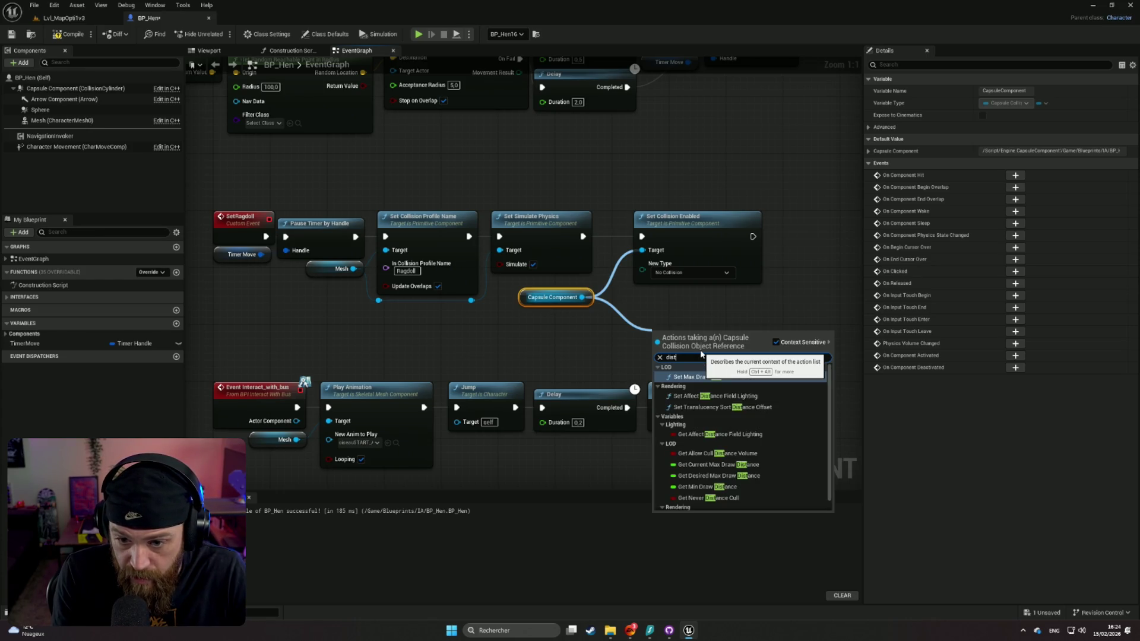
key(BackSpace)
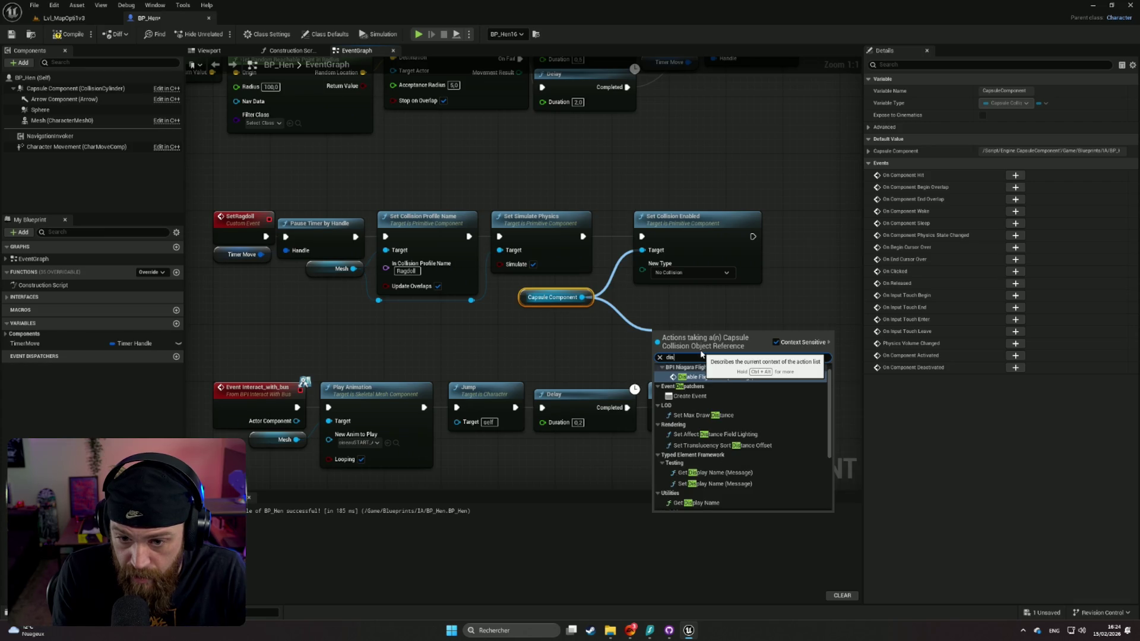
key(BackSpace)
key(BackSpace)
text(est)
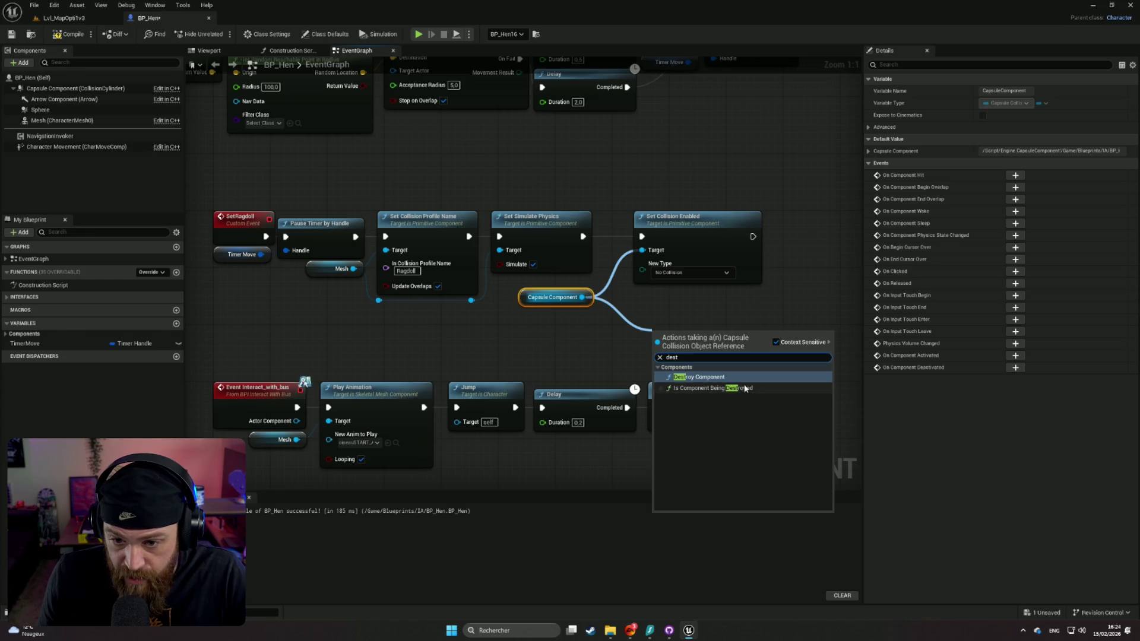
click(739, 377)
drag(706, 333, 691, 304)
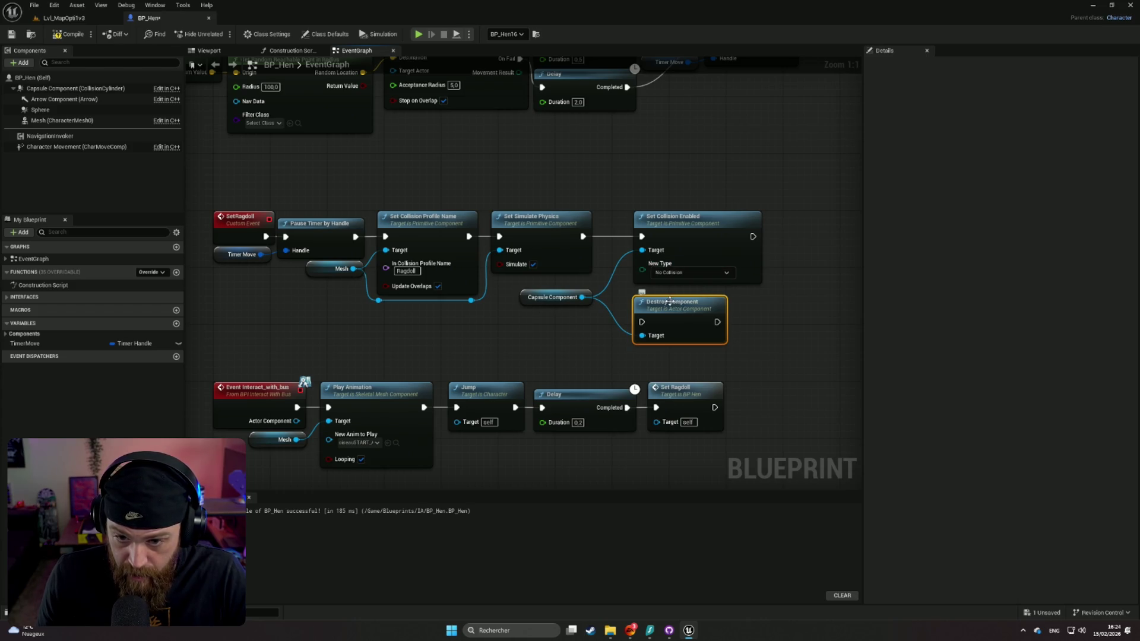
mouse_move(675, 302)
mouse_down()
mouse_move(783, 295)
mouse_move(814, 217)
mouse_up()
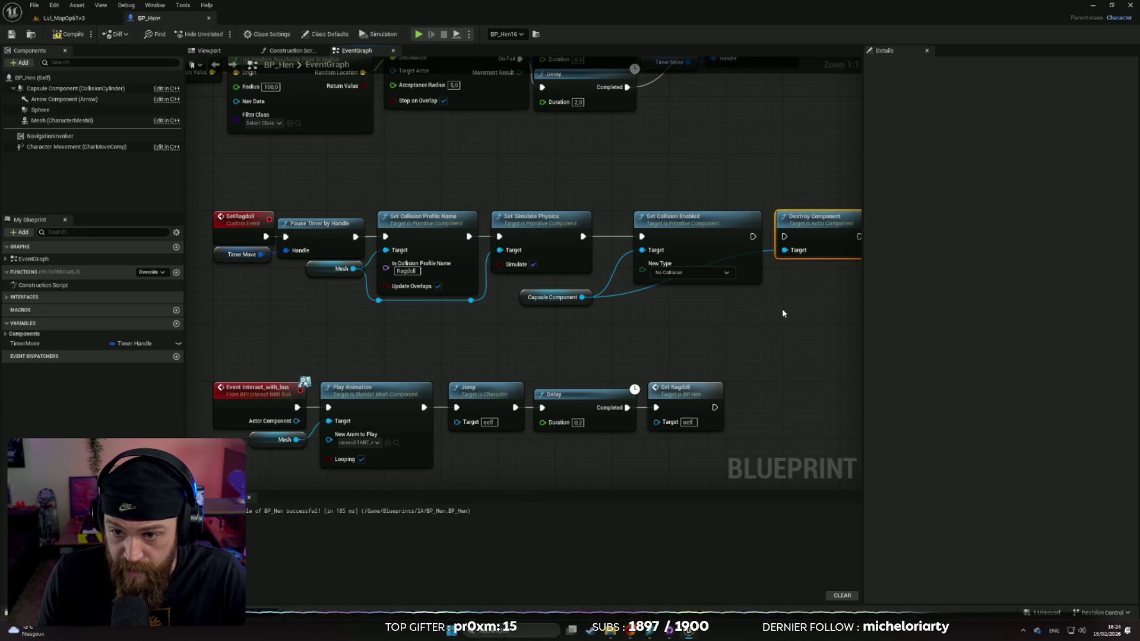
Wire Destroy Component to run after Set Collision Enabled
drag(784, 310, 596, 327)
drag(621, 236, 634, 235)
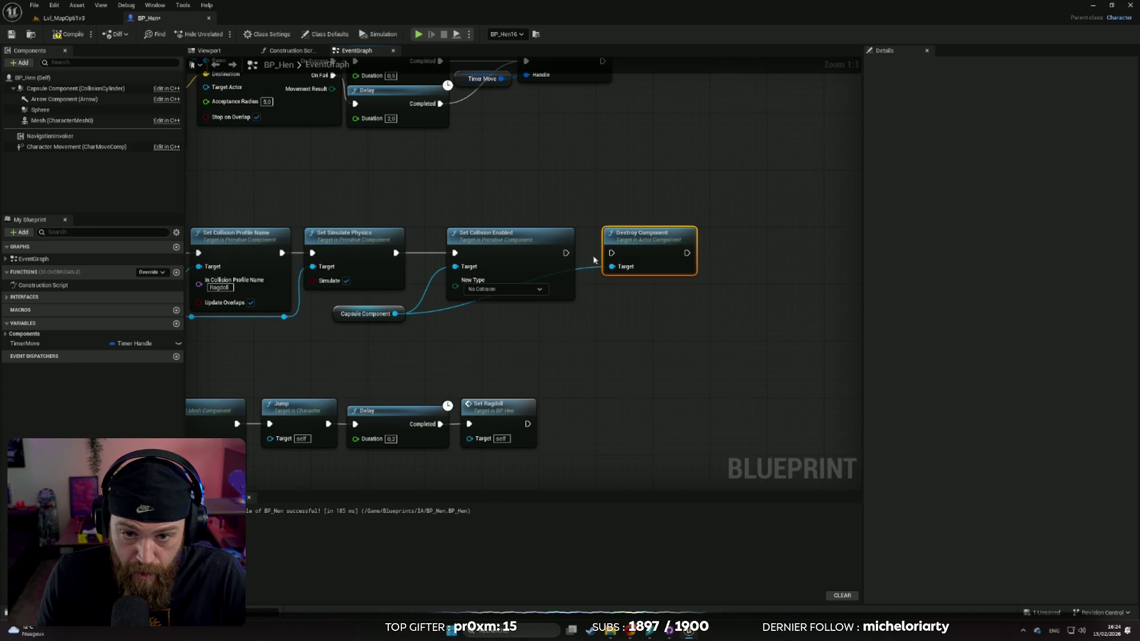
drag(566, 253, 610, 255)
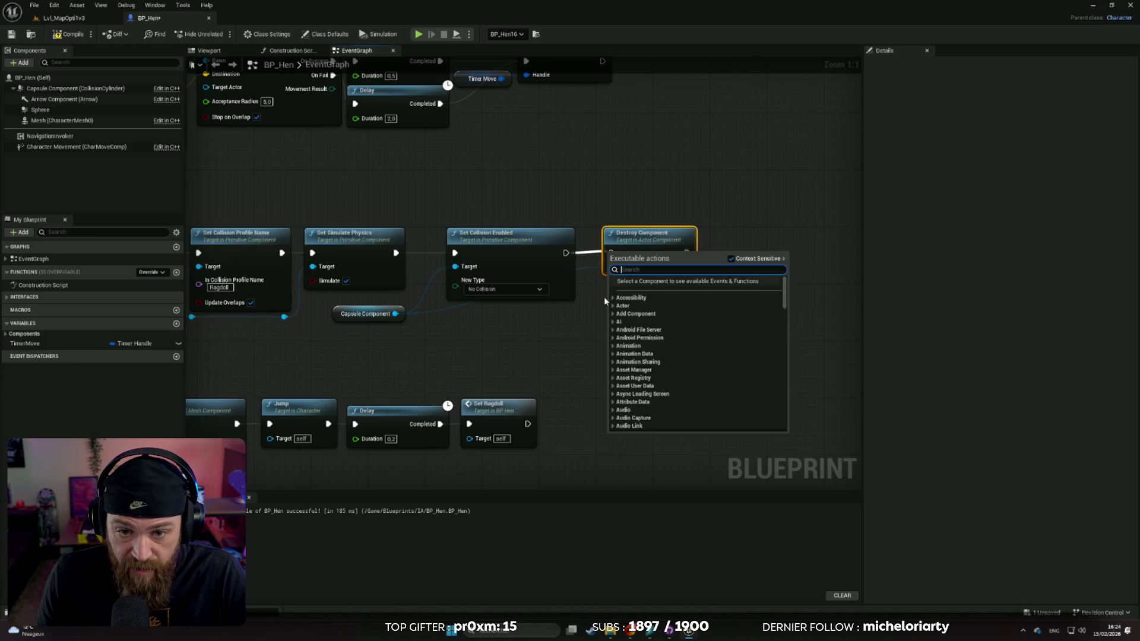
click(359, 319)
mouse_move(373, 322)
mouse_down()
mouse_move(400, 339)
mouse_move(386, 355)
mouse_move(385, 326)
mouse_up()
drag(611, 253, 566, 253)
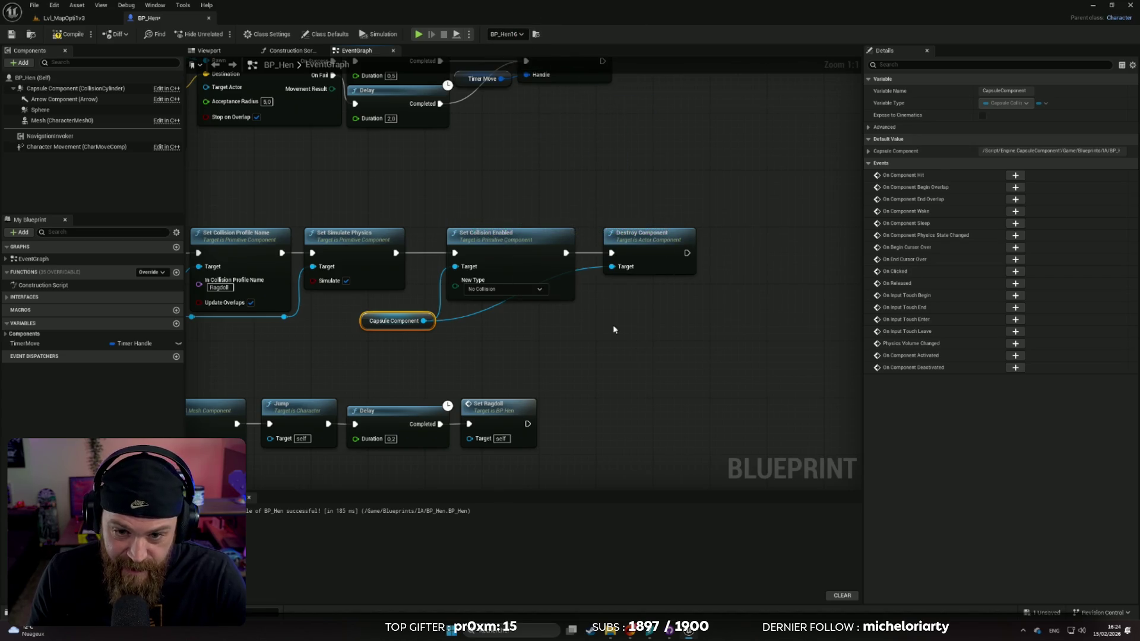
Add a reroute point on the capsule wire and tidy its layout
double_click(484, 305)
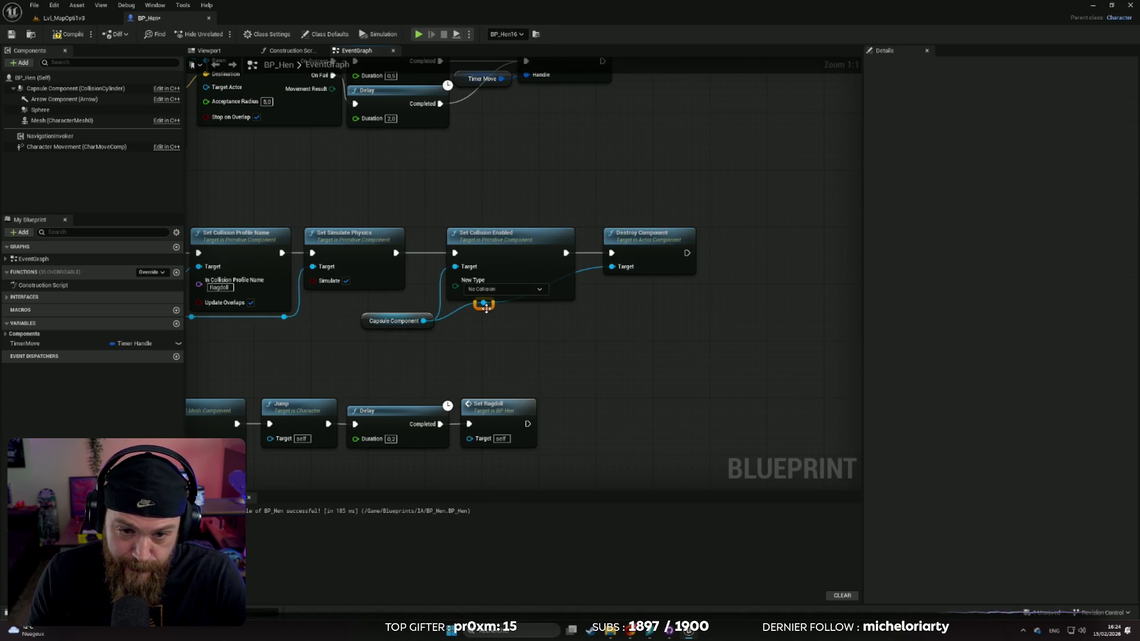
mouse_move(484, 307)
mouse_down()
mouse_move(521, 324)
mouse_move(612, 329)
mouse_move(588, 328)
mouse_up()
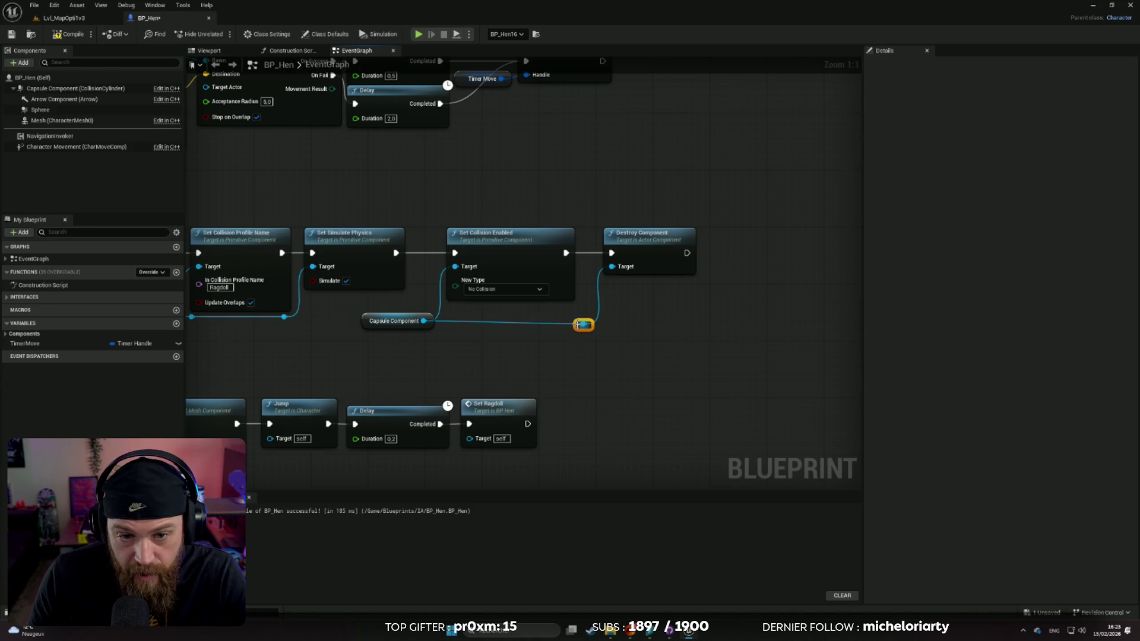
click(392, 328)
drag(392, 328, 384, 335)
key(ctrl+z)
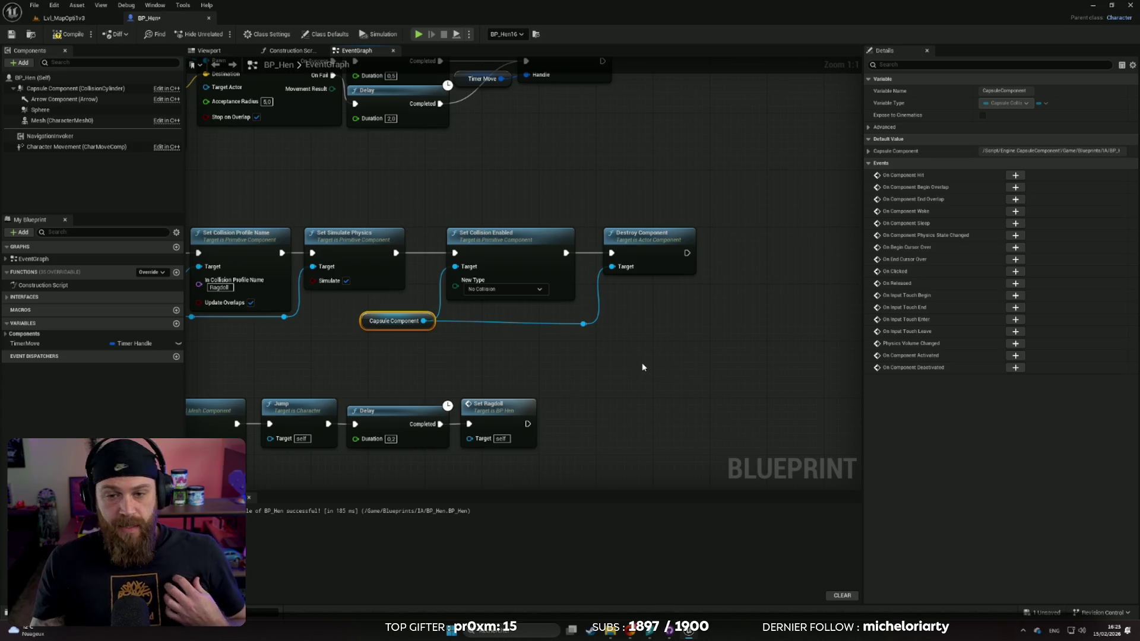
Compile BP_Hen and zoom out to review the whole event graph
click(74, 36)
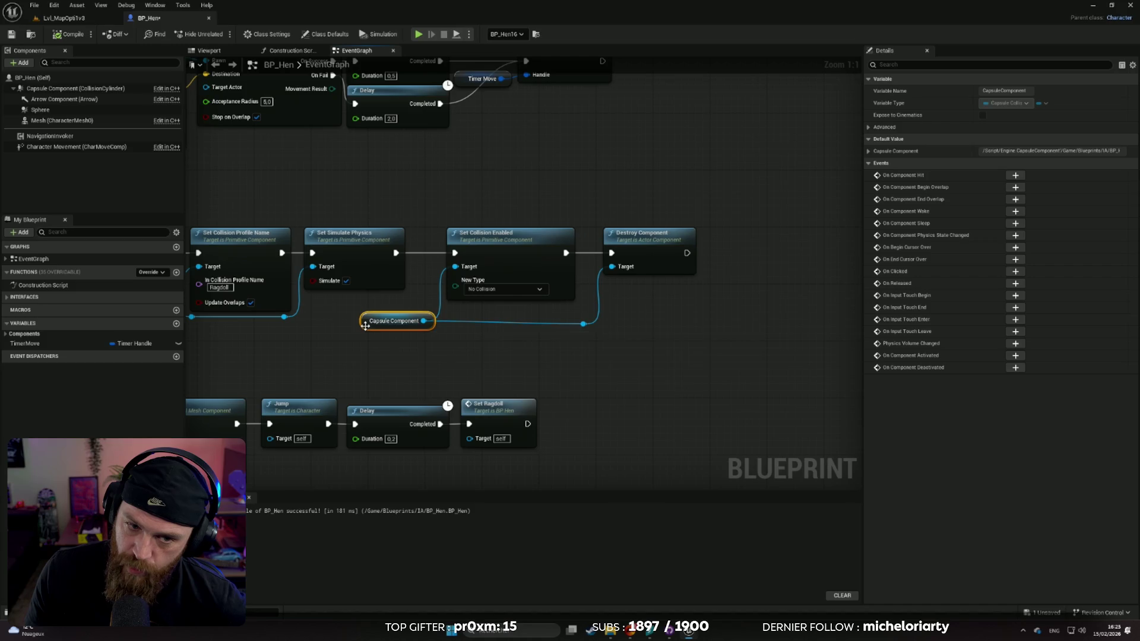
click(432, 366)
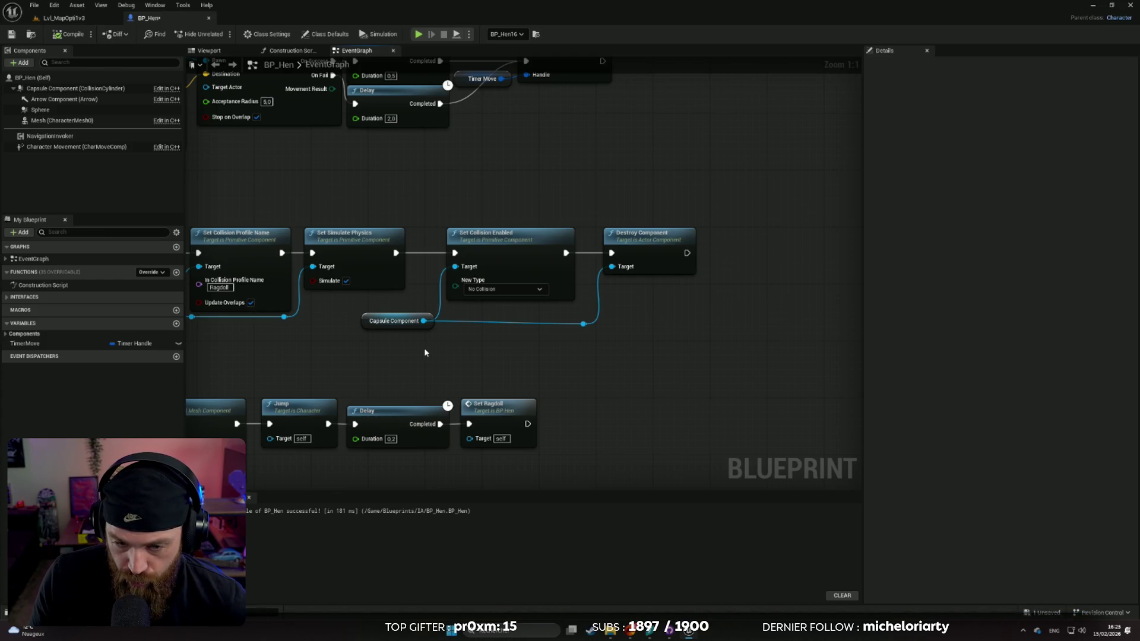
scroll(427, 353, down, 3)
scroll(533, 339, up, 1)
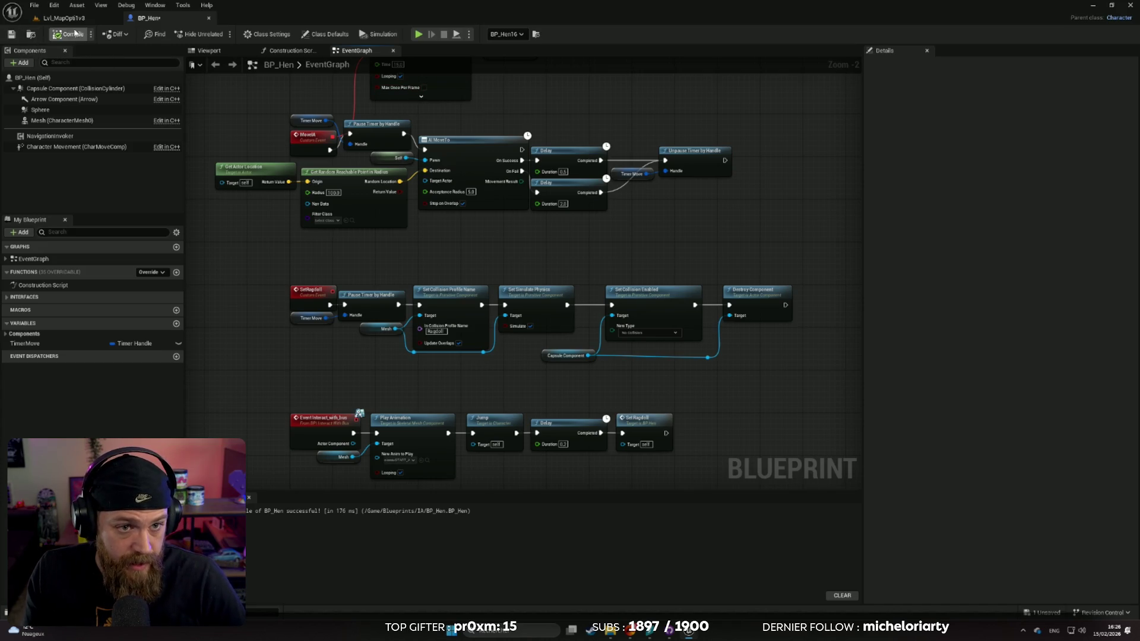
Save BP_Hen, focus the hen in Lvl_MapOpti1v3, and start a full-screen Play-In-Editor test
click(11, 35)
click(56, 18)
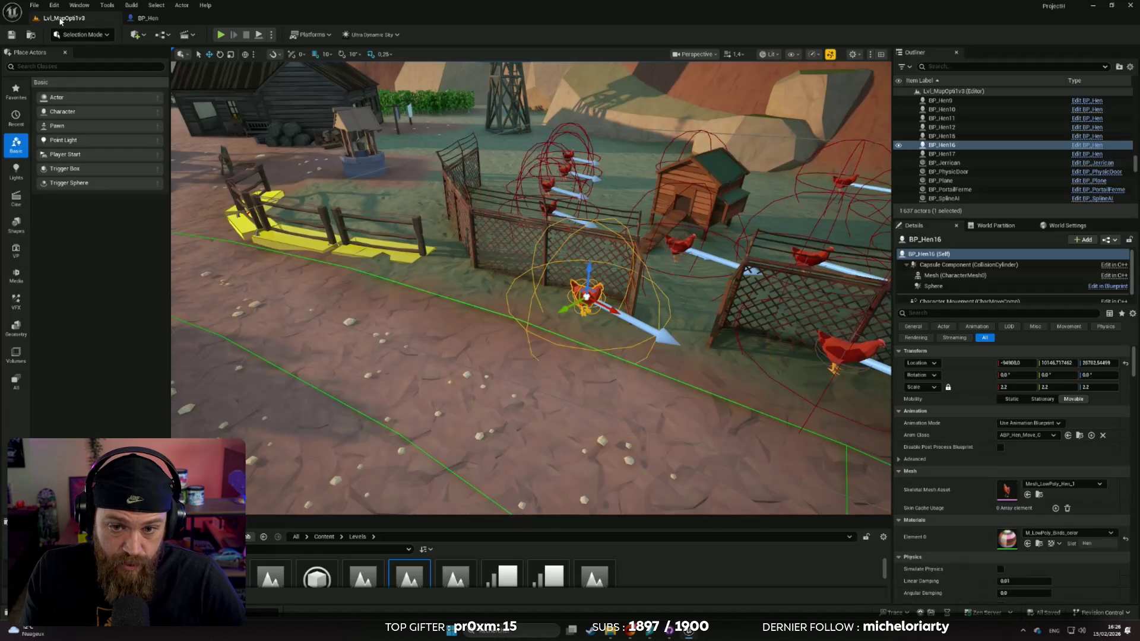
scroll(422, 310, down, 10)
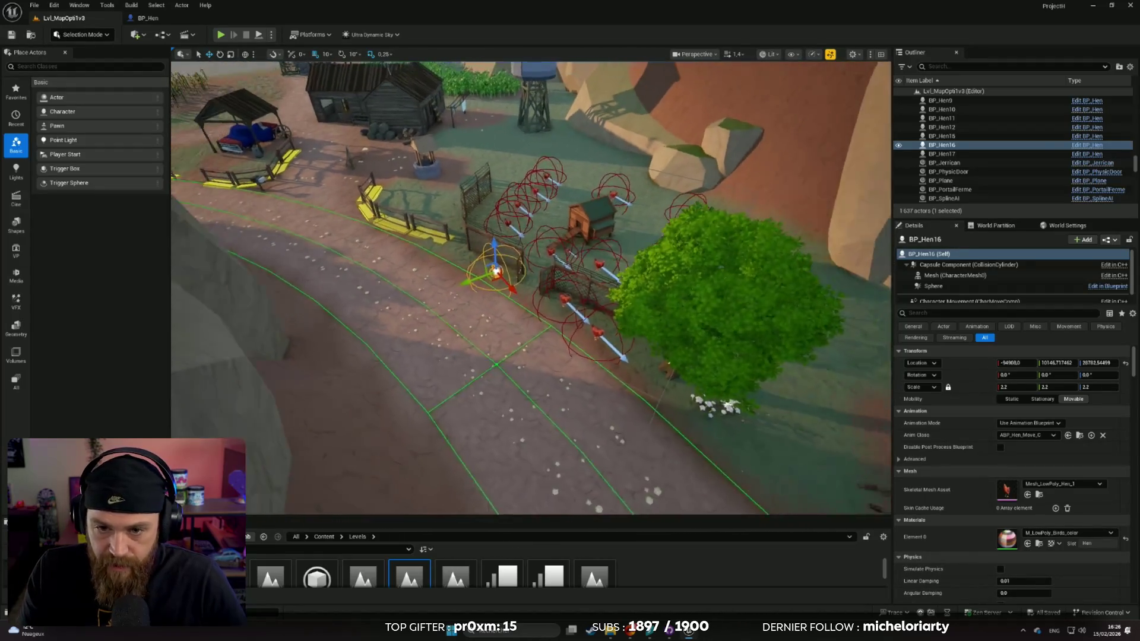
key(f)
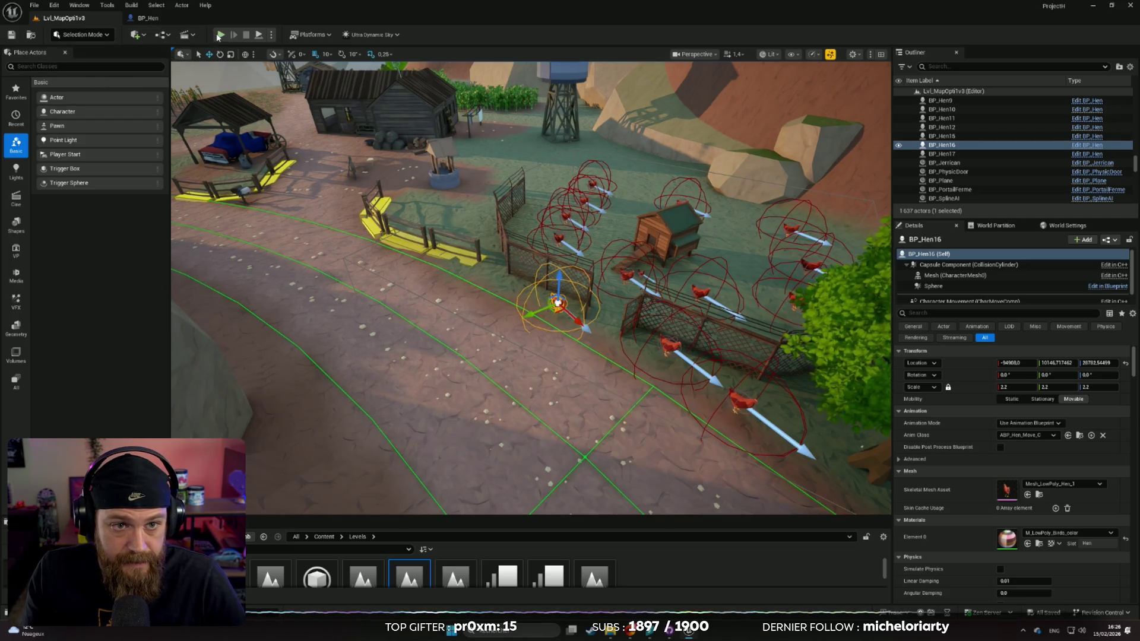
click(220, 36)
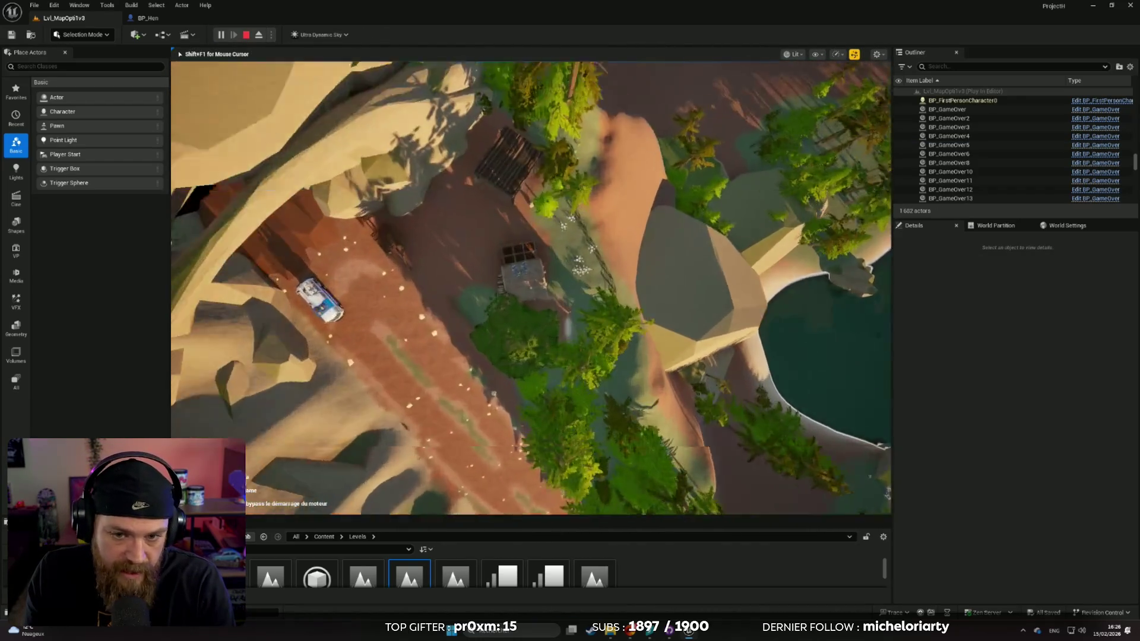
key(F11)
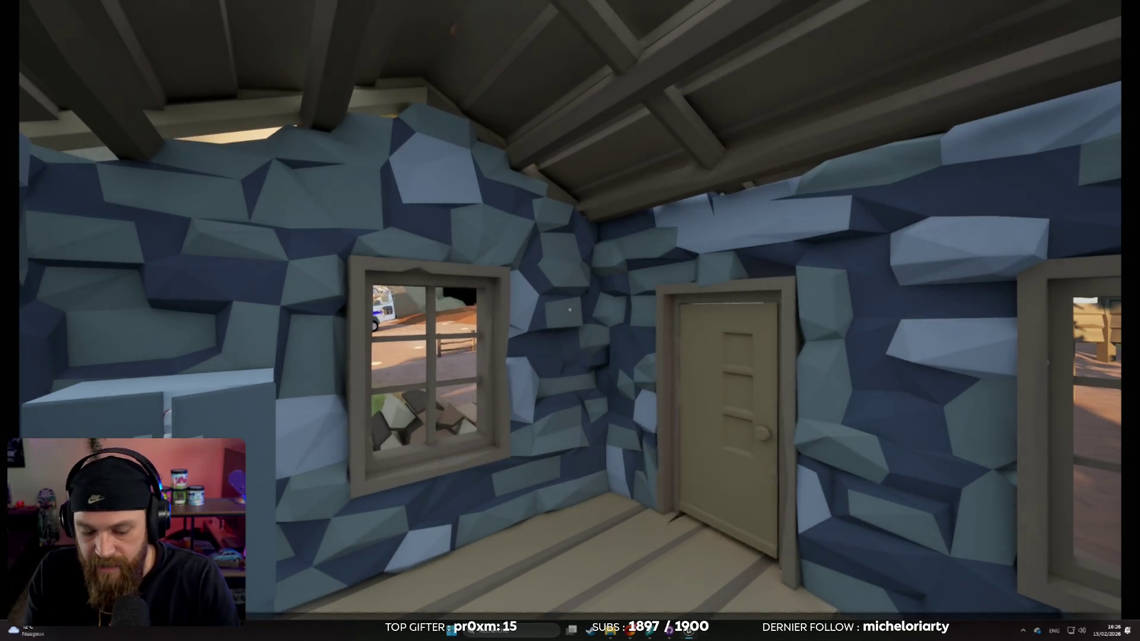
Return to fullscreen play and walk past the grassy field and fence to the bus's striped side
key(F11)
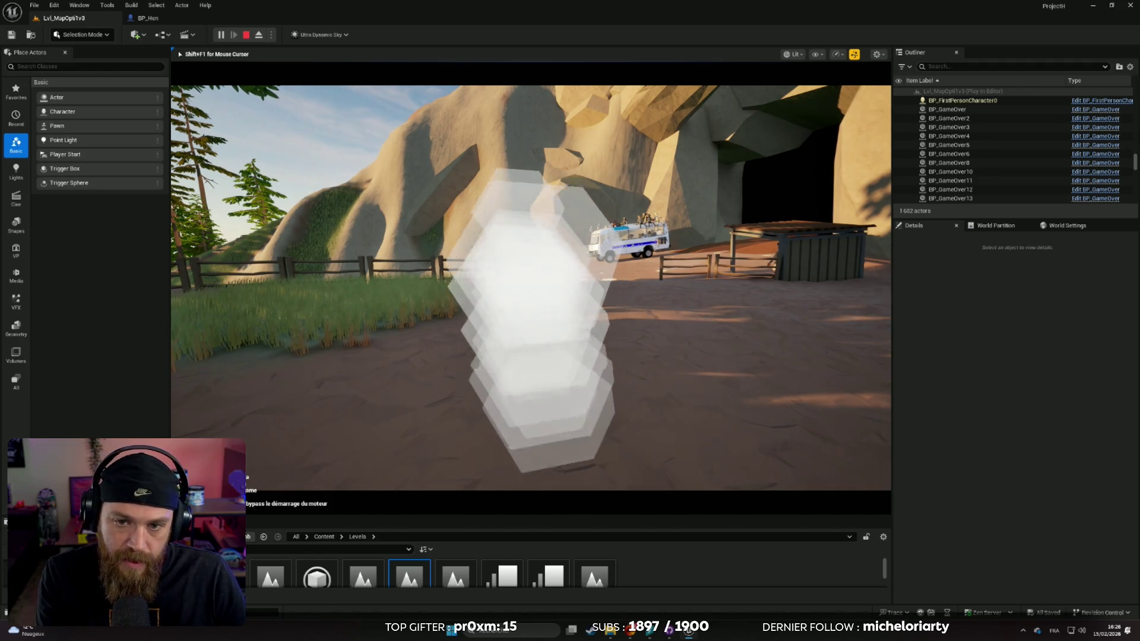
key(F11)
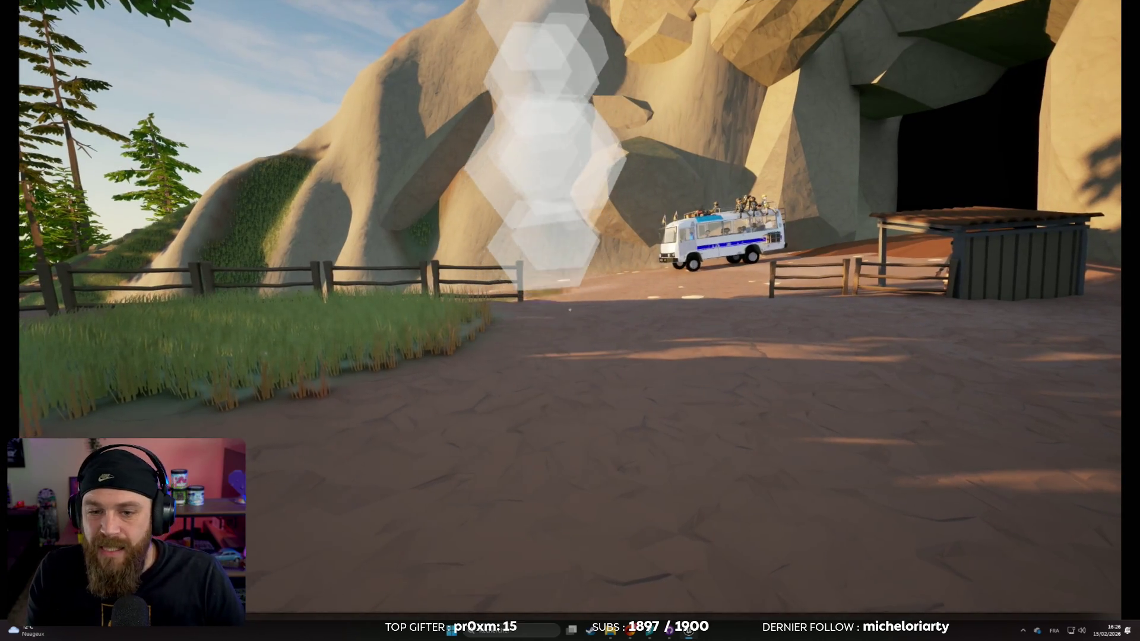
key(w)
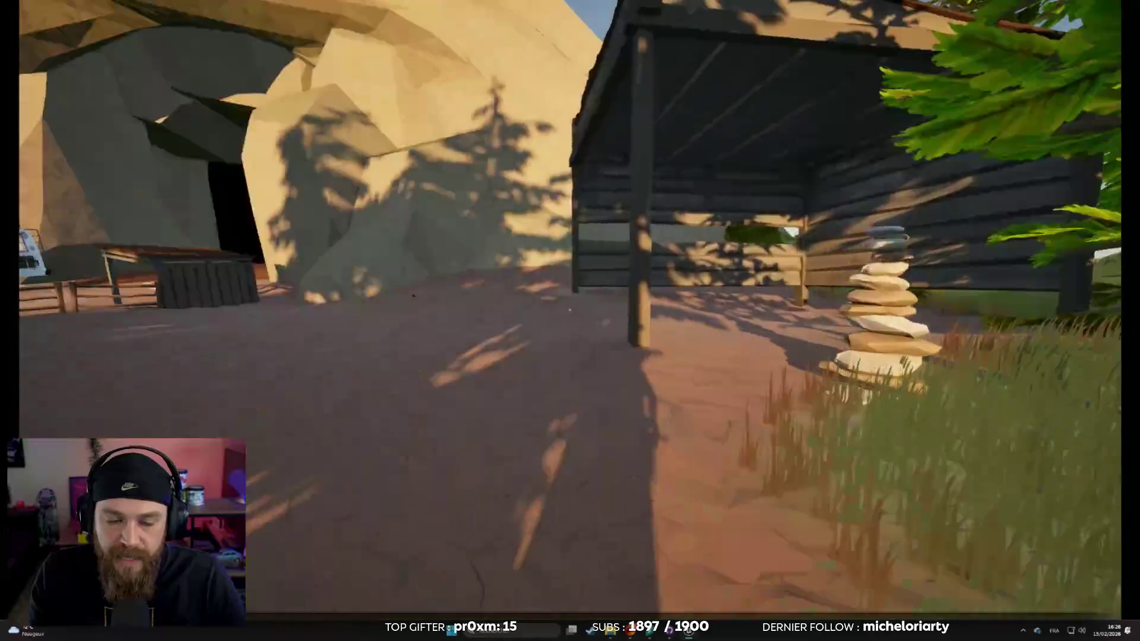
key(w)
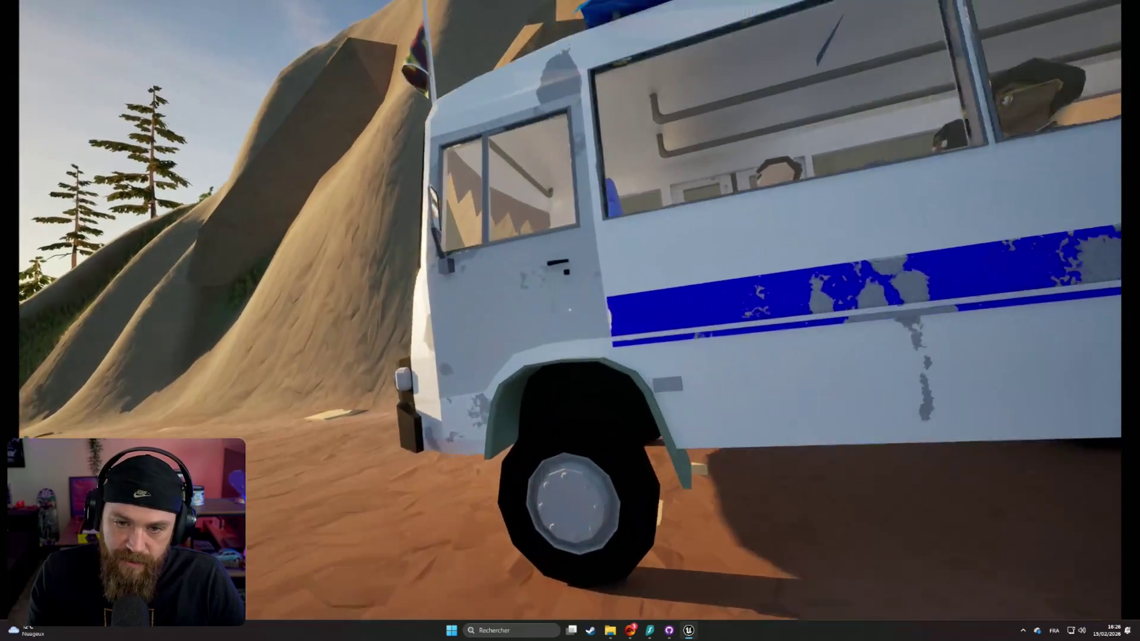
key(w)
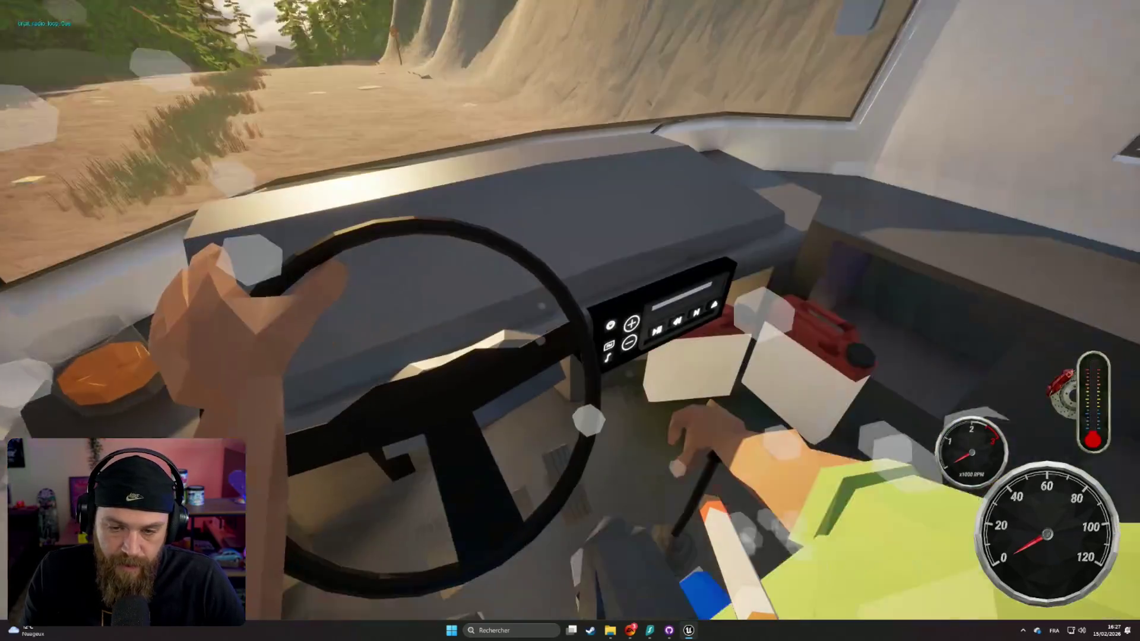
Switch on the bus radio, drive the mountain route, then pause the game
click(570, 344)
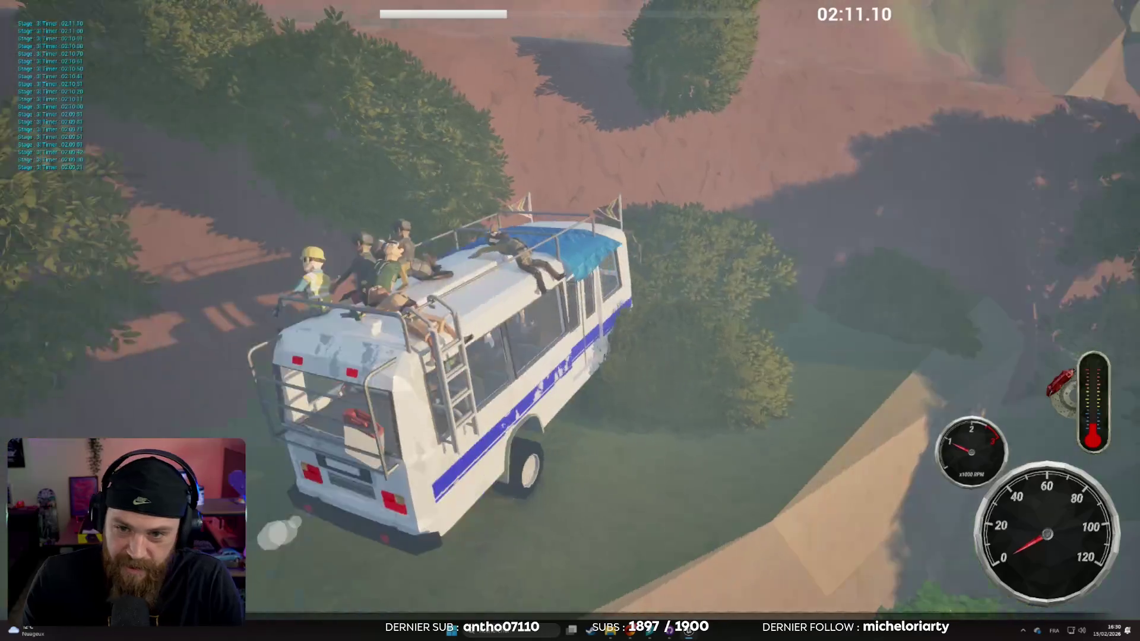
key(Escape)
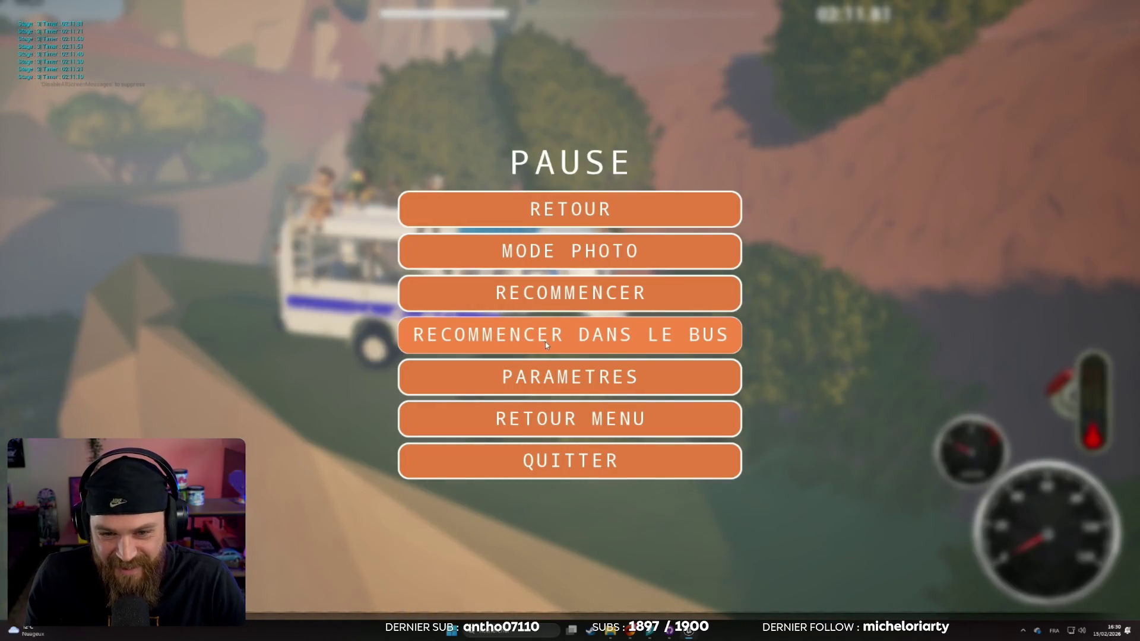
Restart the run in the bus and drive it left along the forest road
click(504, 336)
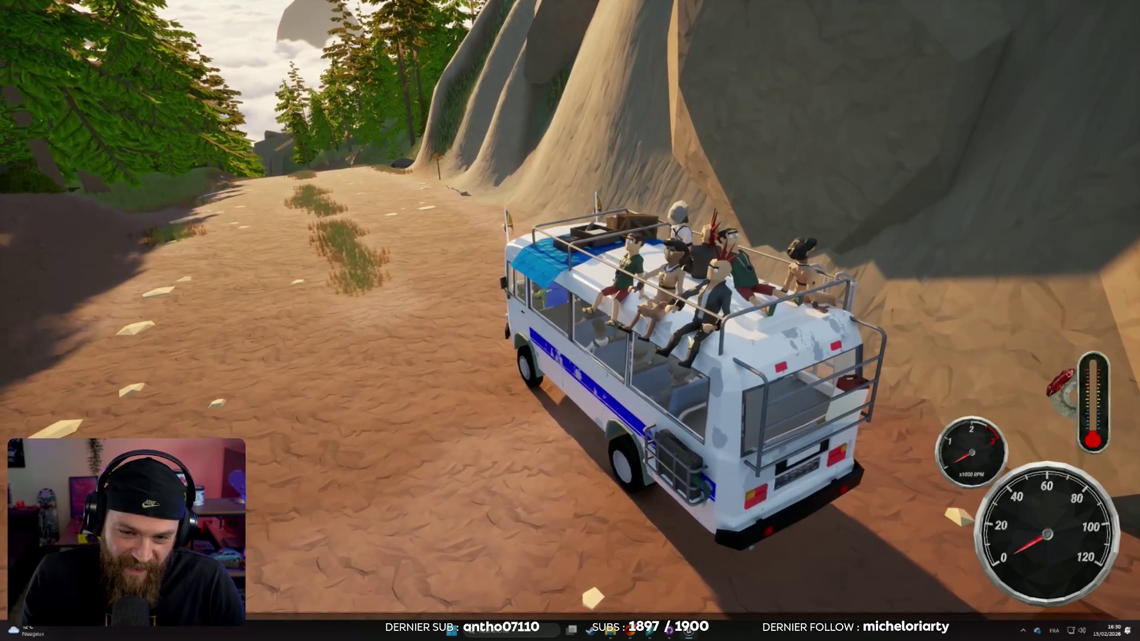
key(w)
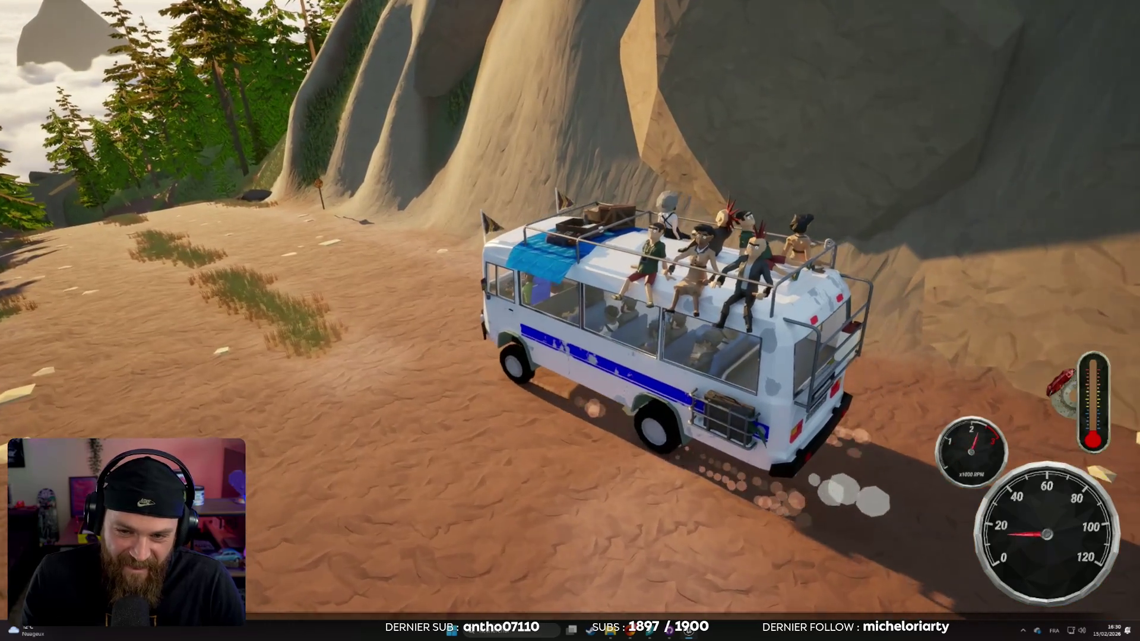
key(a)
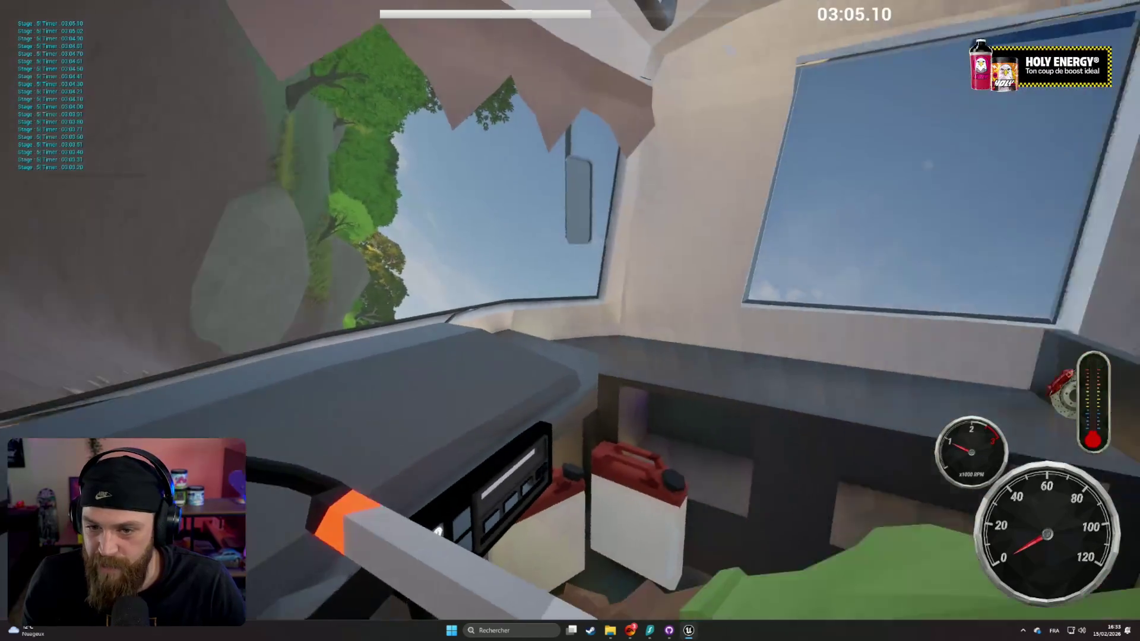
Switch to the chase camera, exit fullscreen, and release control back to the editor
key(c)
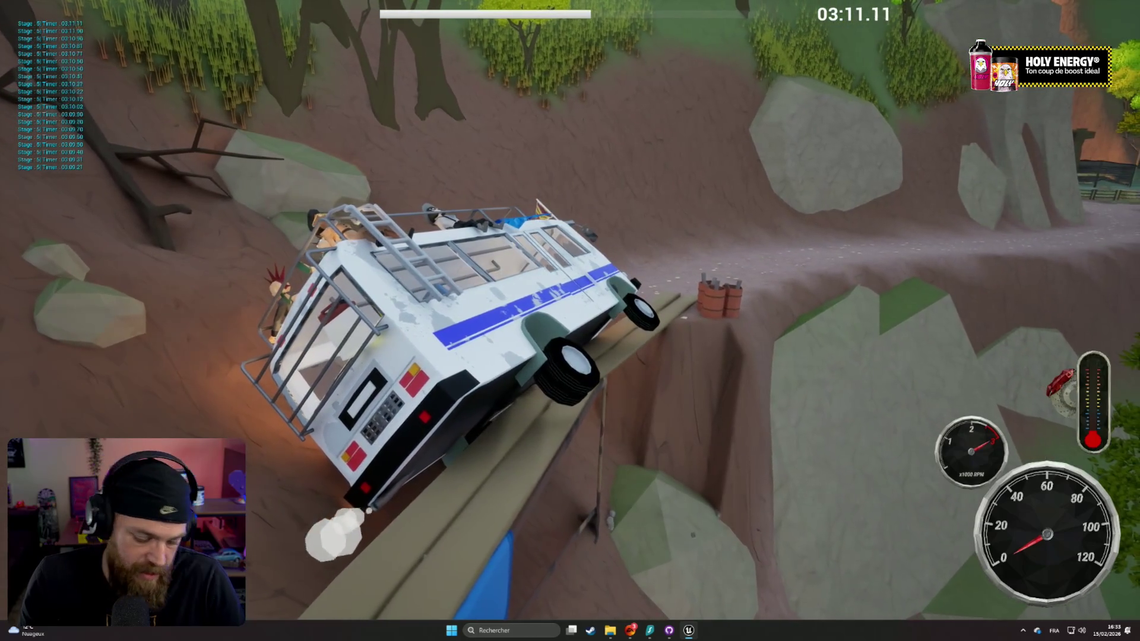
key(F11)
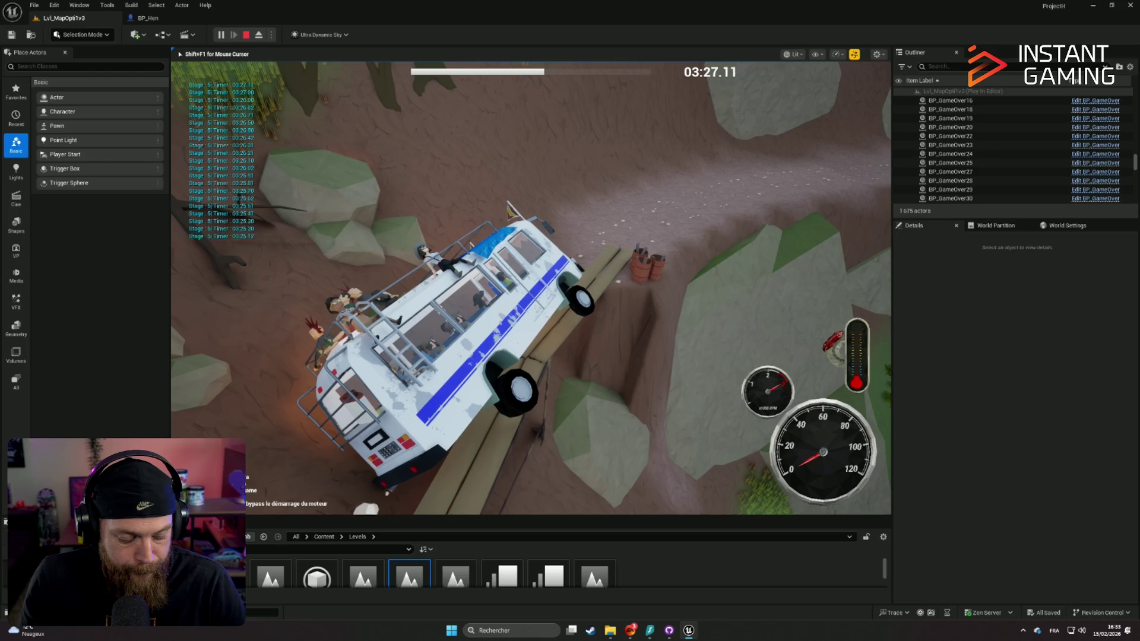
key(alt+Tab)
Eject from the player, select BP_Bus1, and pause the game
click(1013, 379)
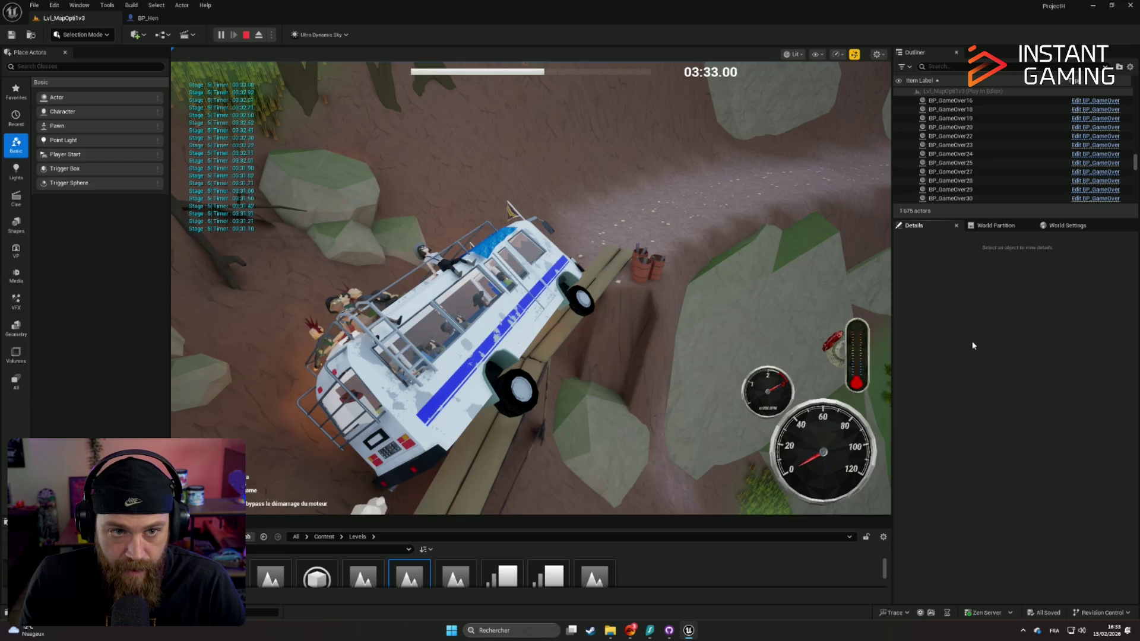
click(260, 36)
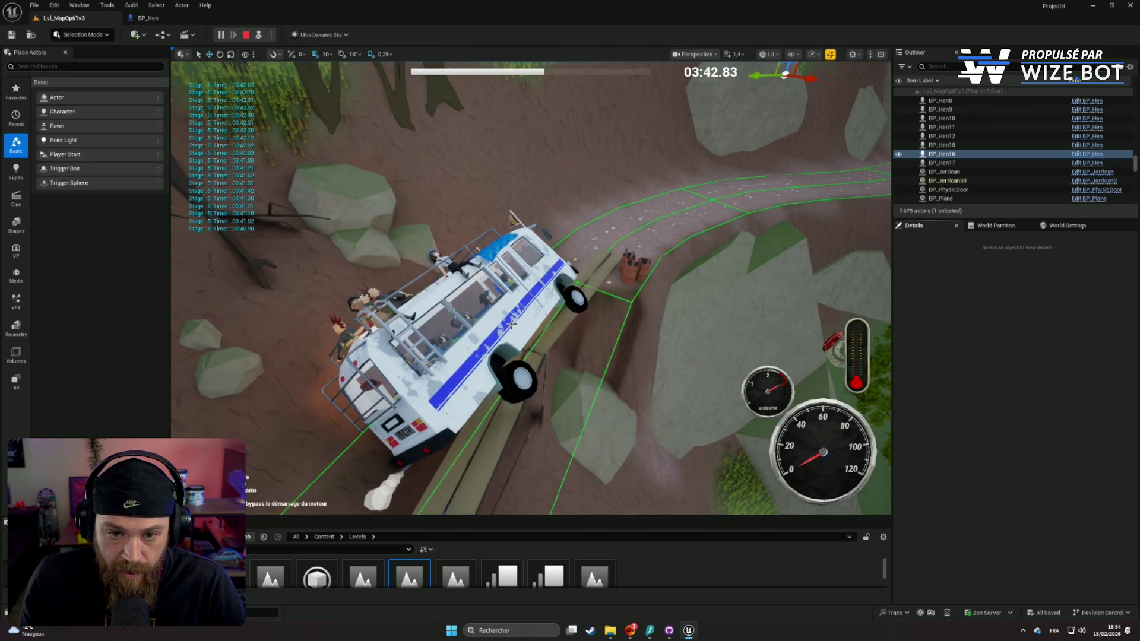
click(666, 481)
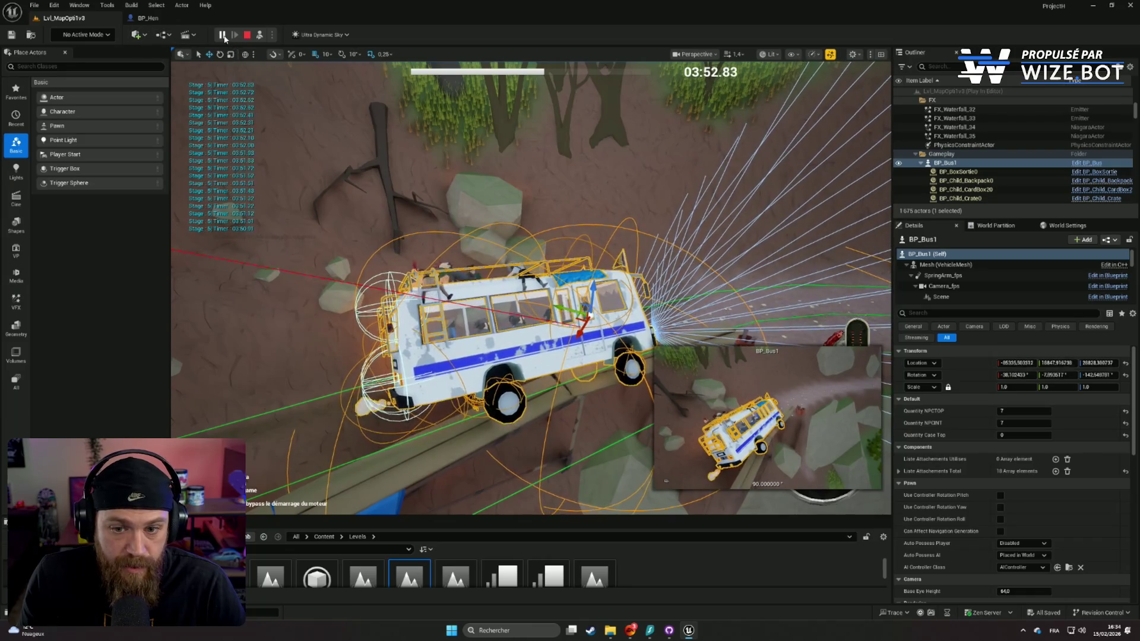
click(222, 35)
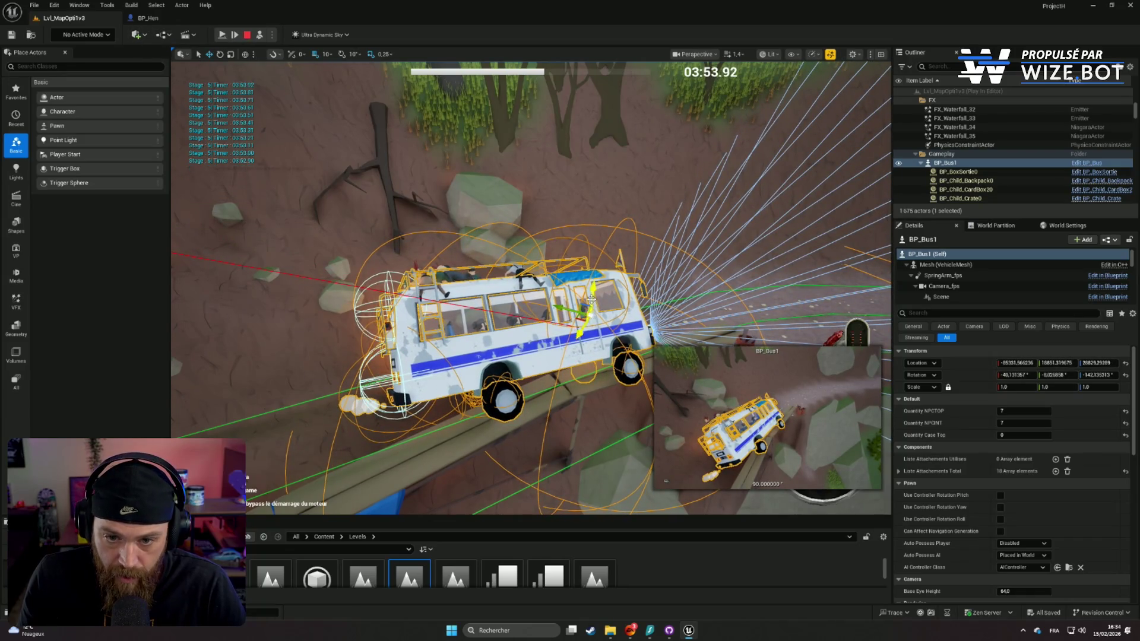
Lift BP_Bus1 back over the road and straighten it, then resume and possess the player
drag(592, 301, 592, 270)
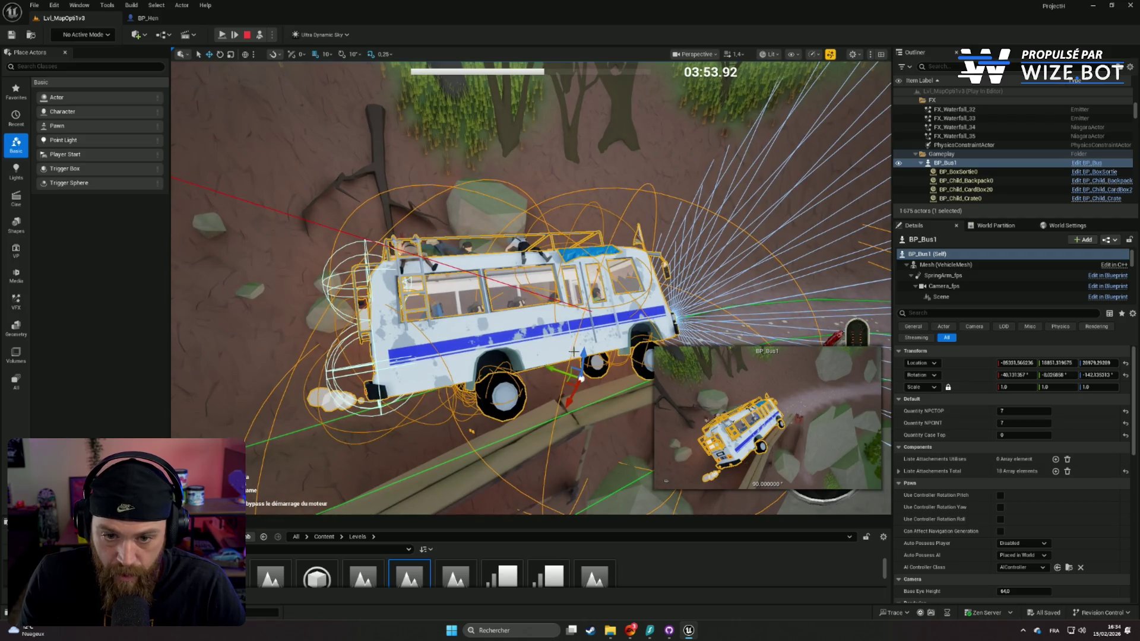
mouse_move(557, 340)
mouse_down()
mouse_move(475, 350)
mouse_move(380, 306)
mouse_move(496, 247)
mouse_move(650, 291)
mouse_move(662, 276)
mouse_move(718, 291)
mouse_up()
key(e)
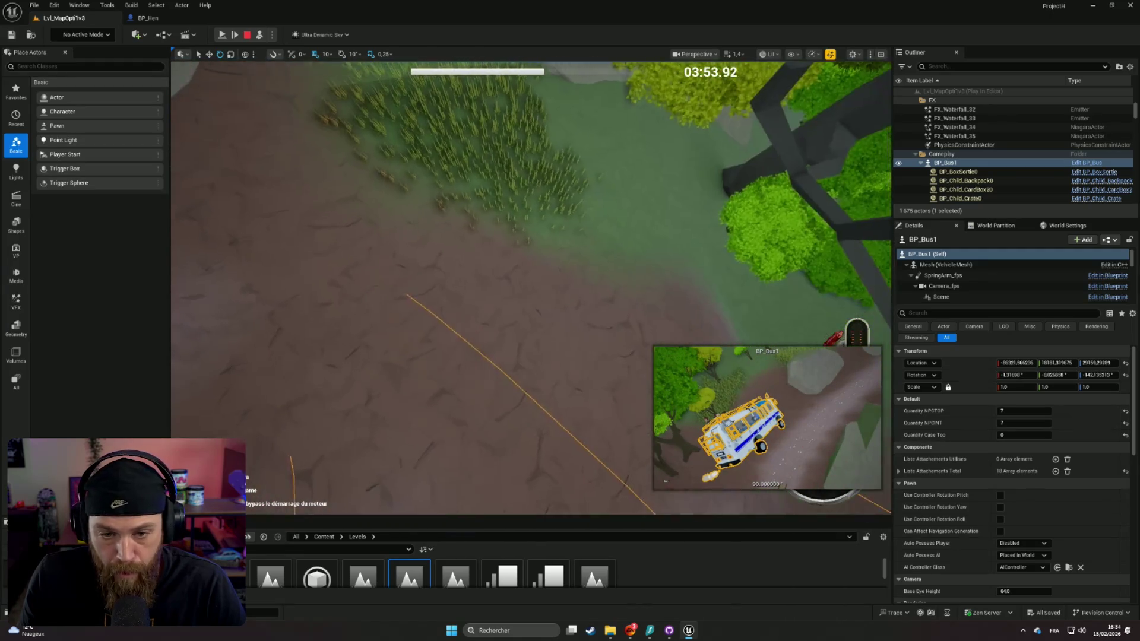
key(f)
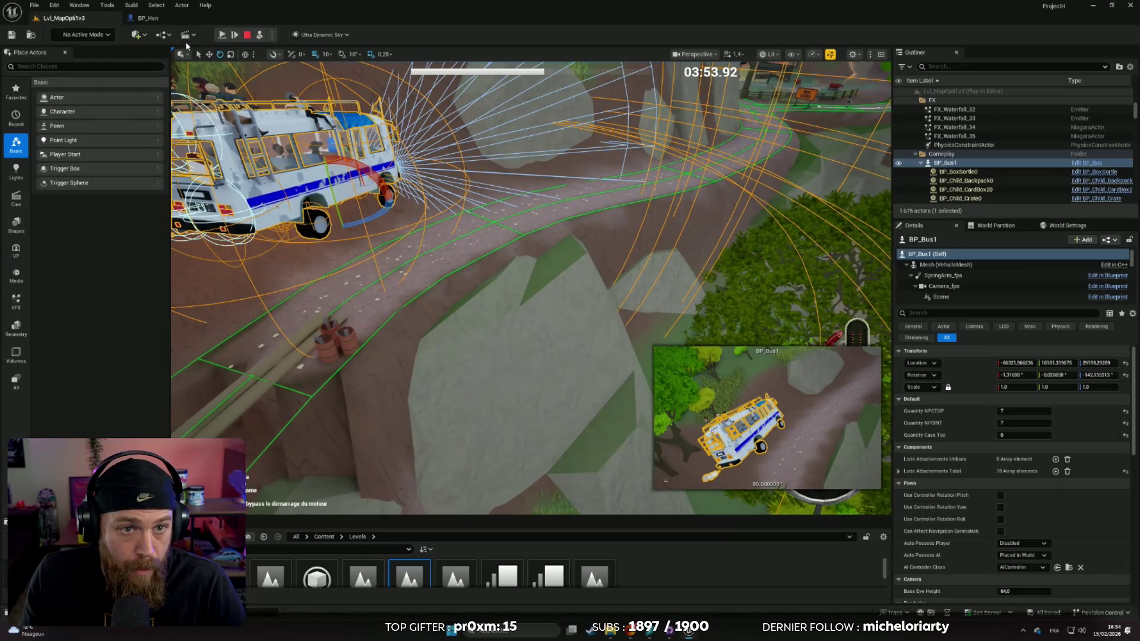
click(222, 35)
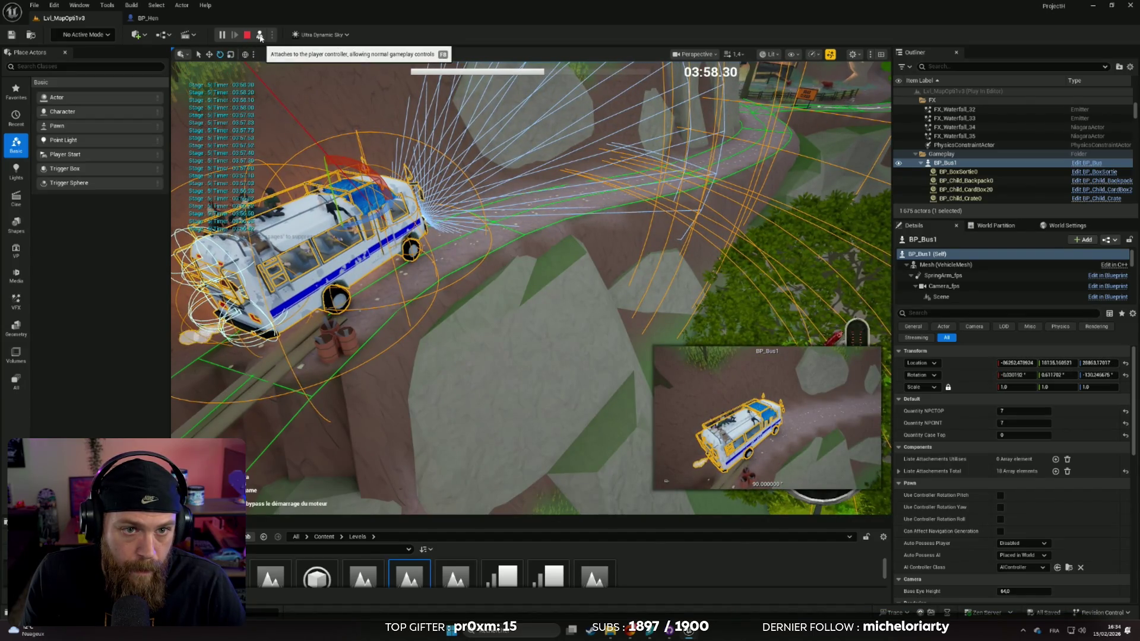
click(259, 36)
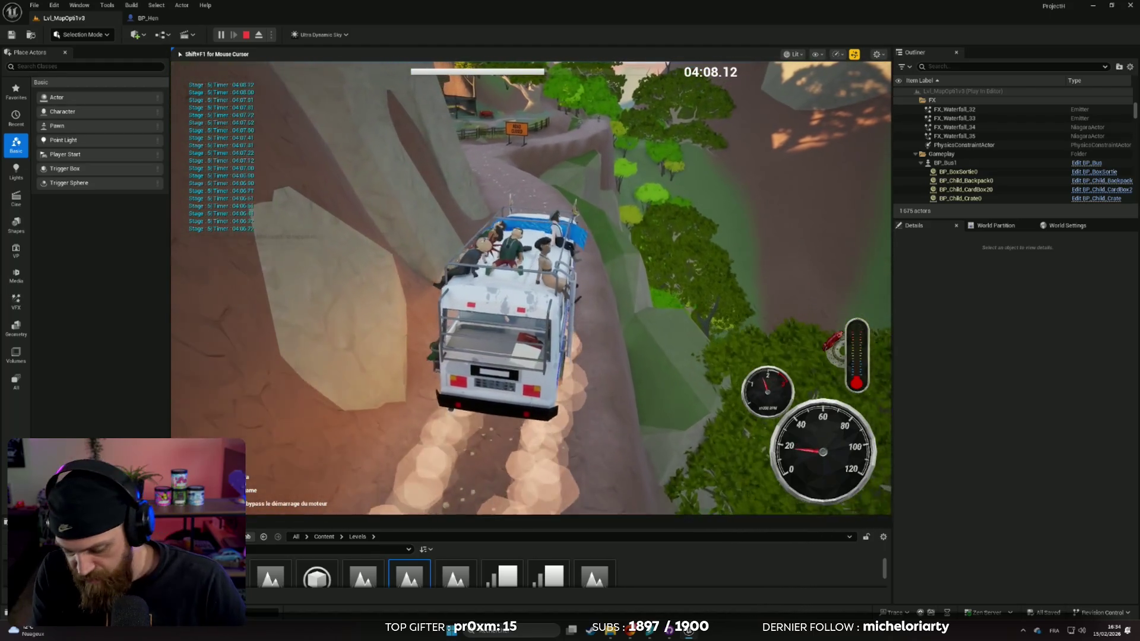
Go fullscreen and reverse the bus through the gate, past the tree and chicken pen
key(F11)
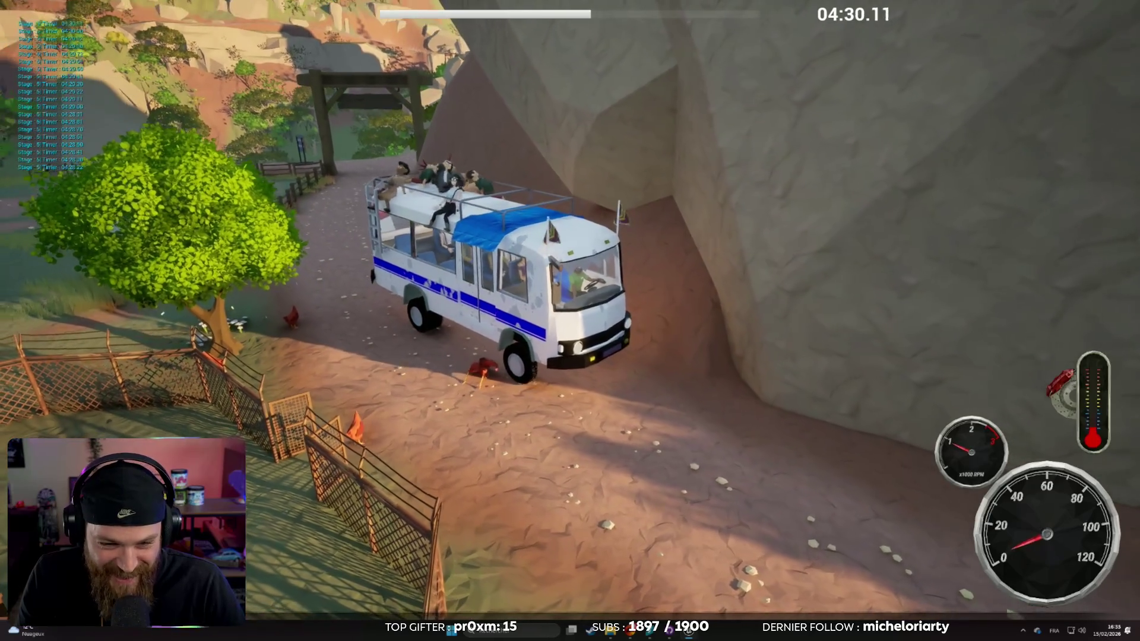
key(s)
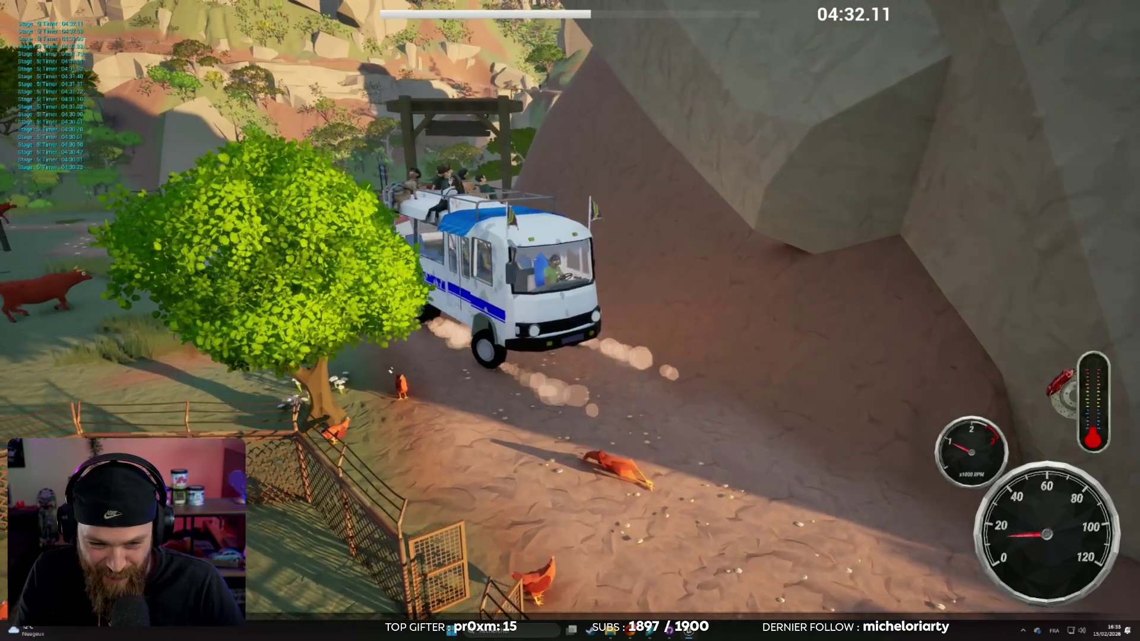
key(s)
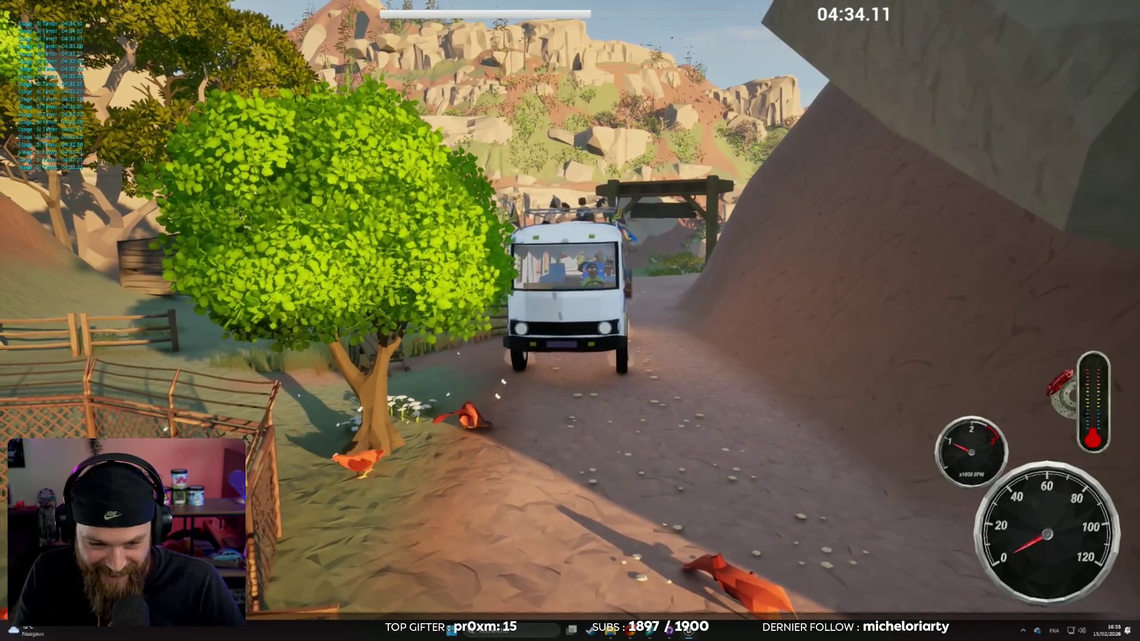
key(s)
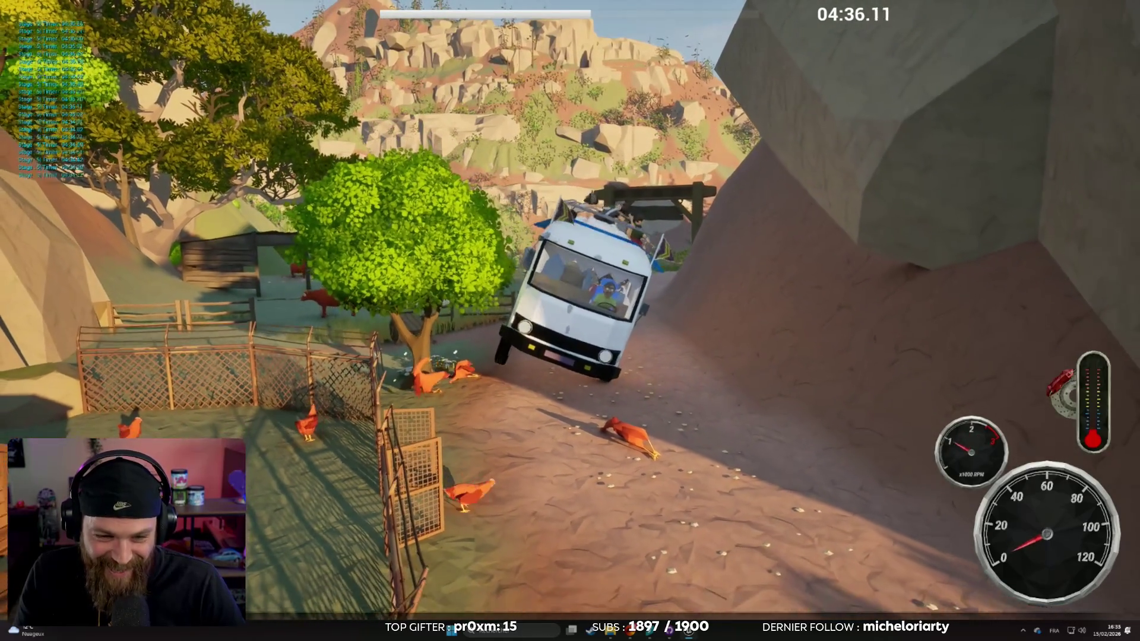
key(s)
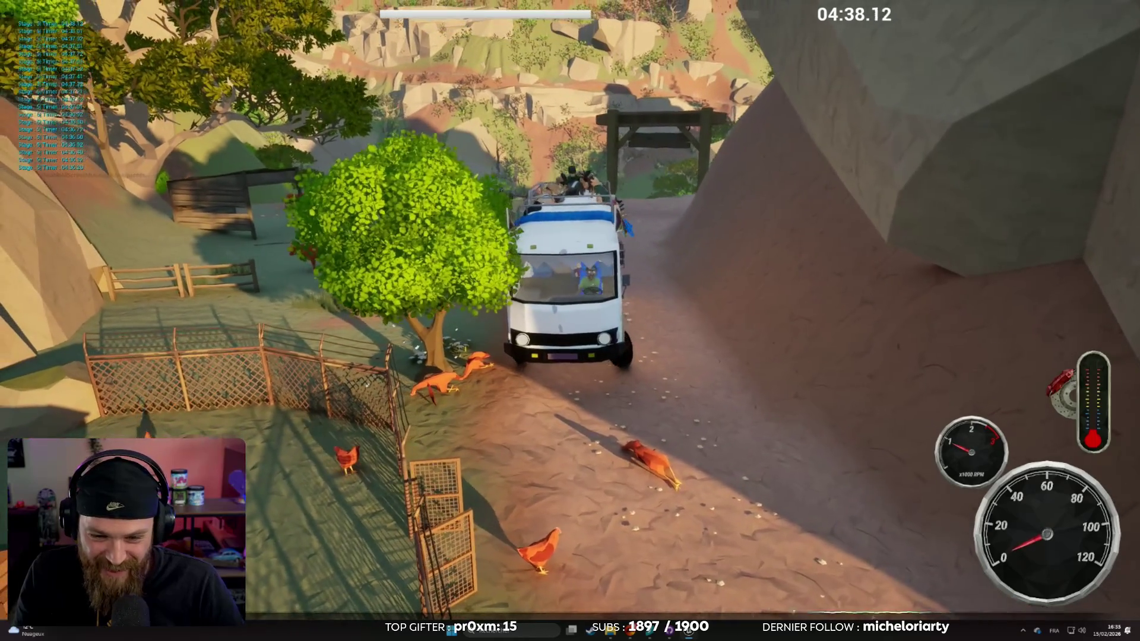
key(s)
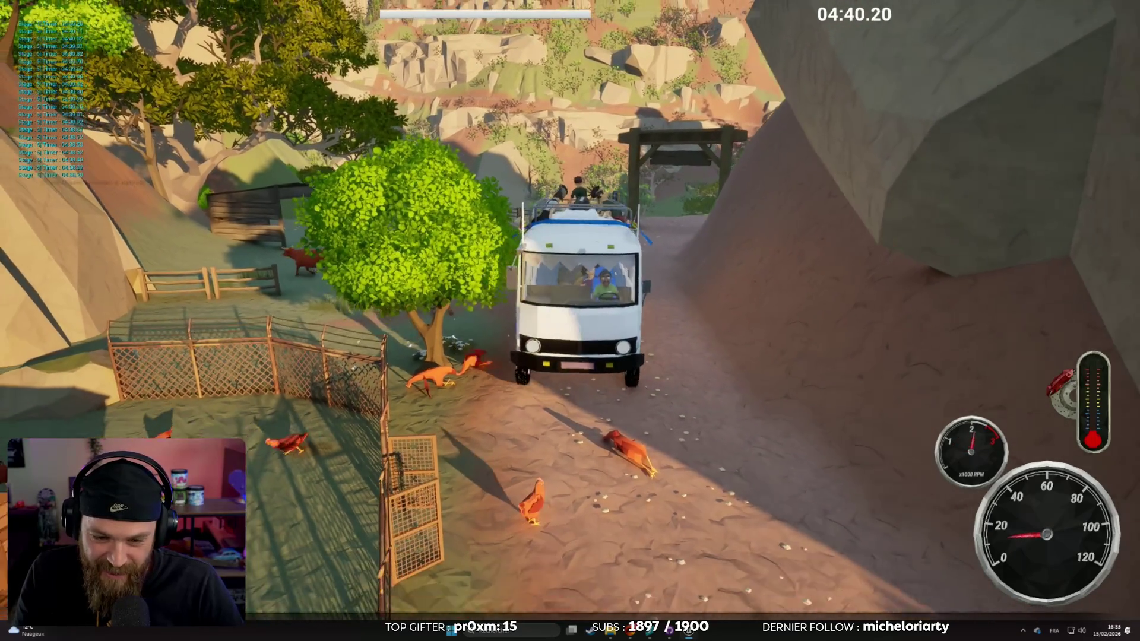
key(s)
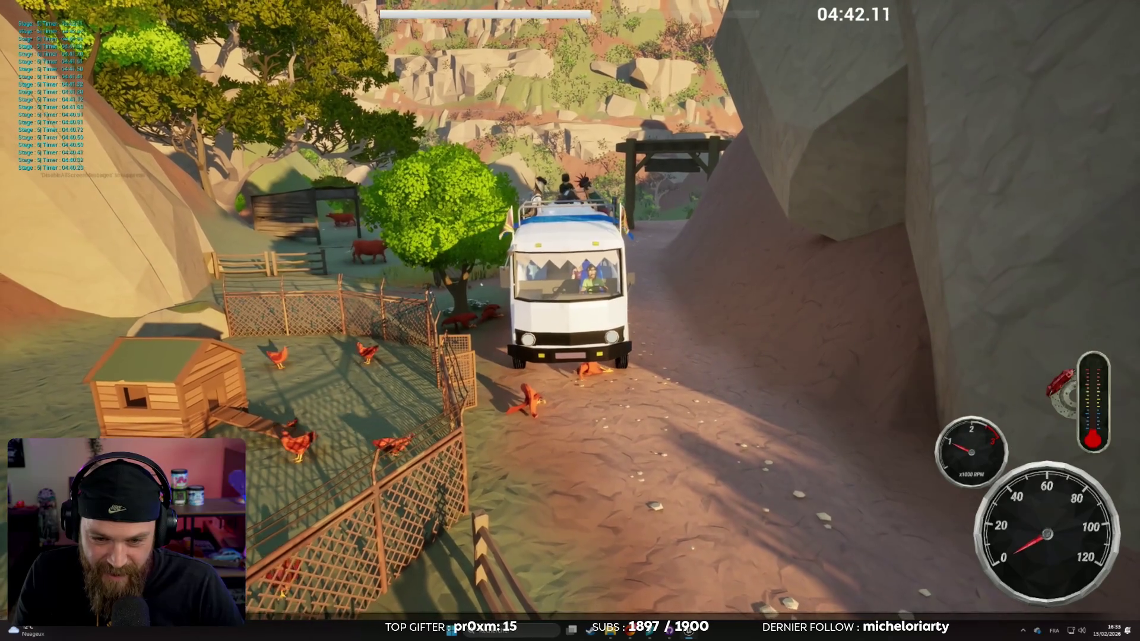
key(s)
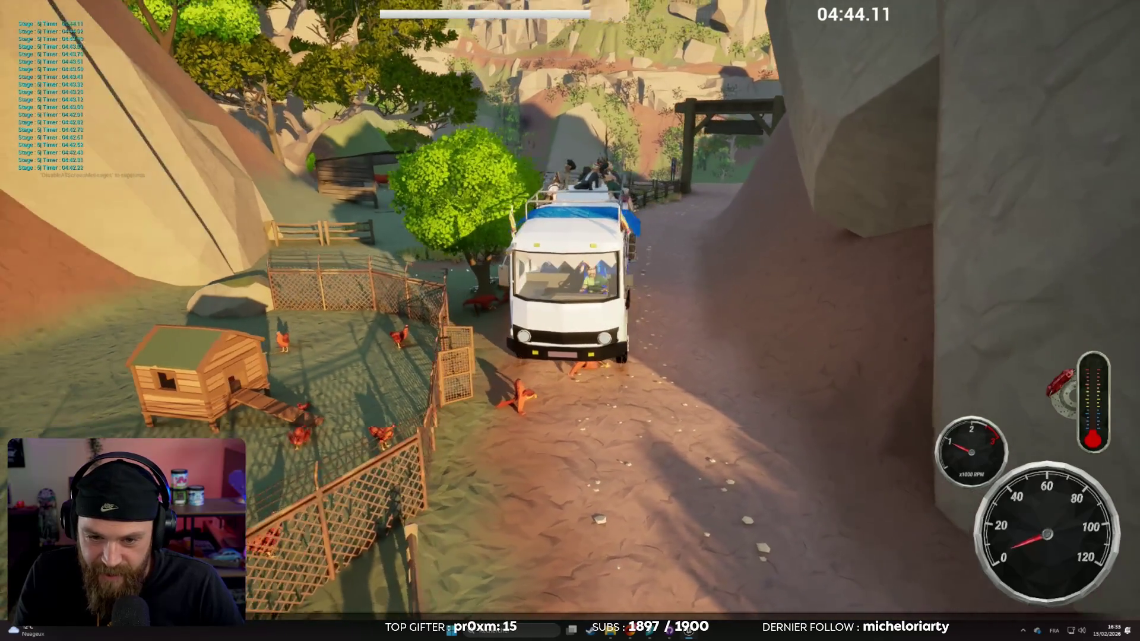
key(s)
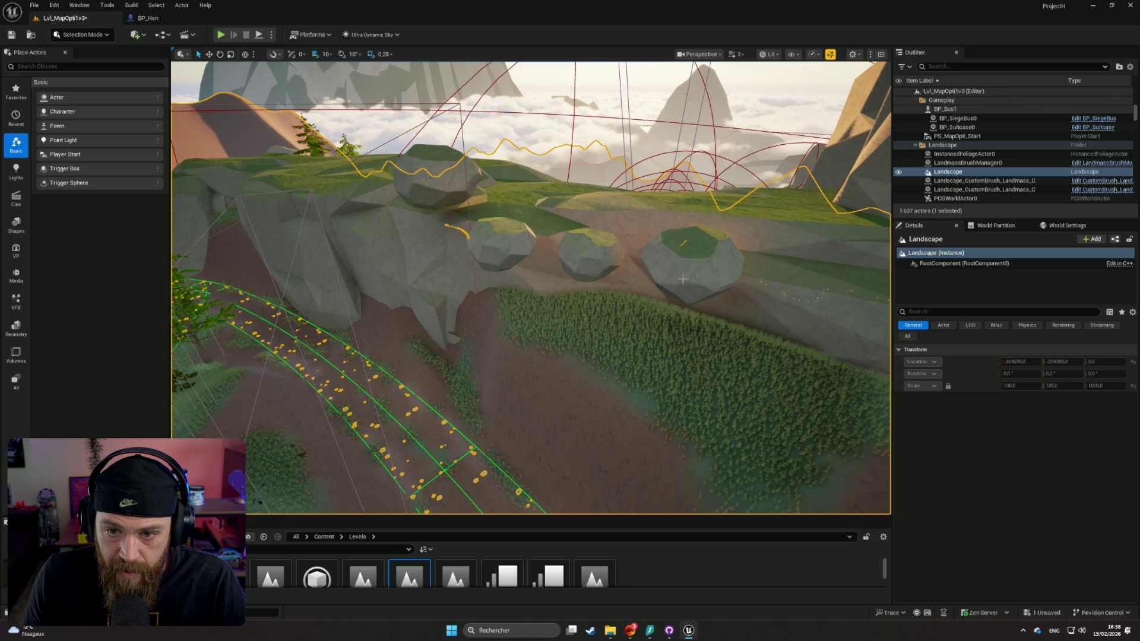
Duplicate the middle round rock, rotate it, scale it to 0.6775, and place it on the boulder
click(689, 262)
scroll(688, 261, up, 2)
drag(662, 262, 522, 261)
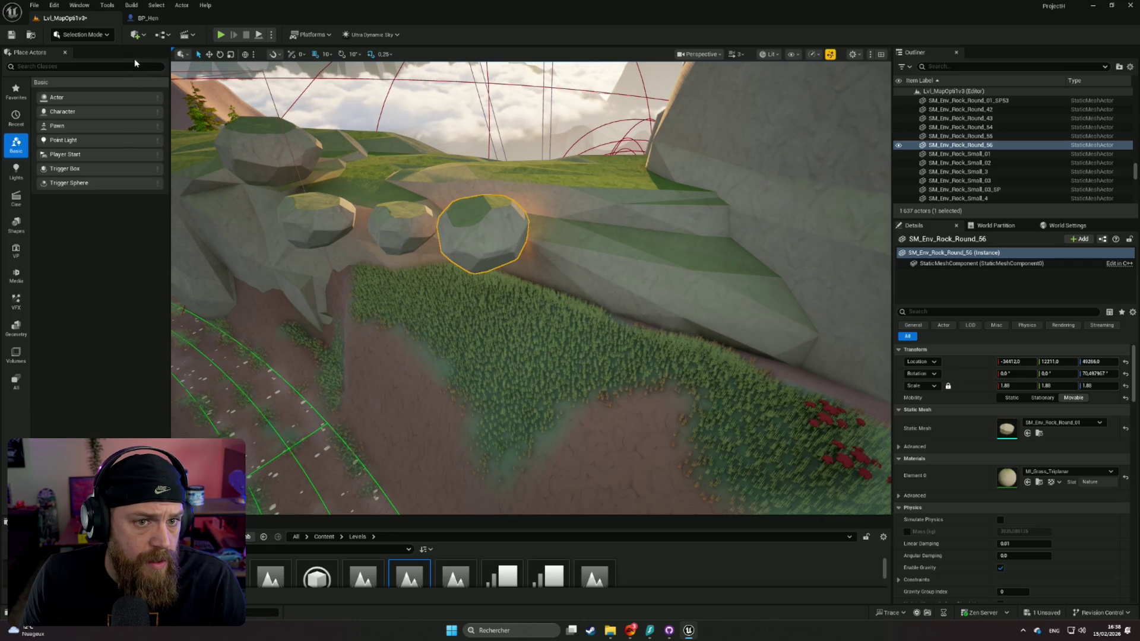
click(209, 54)
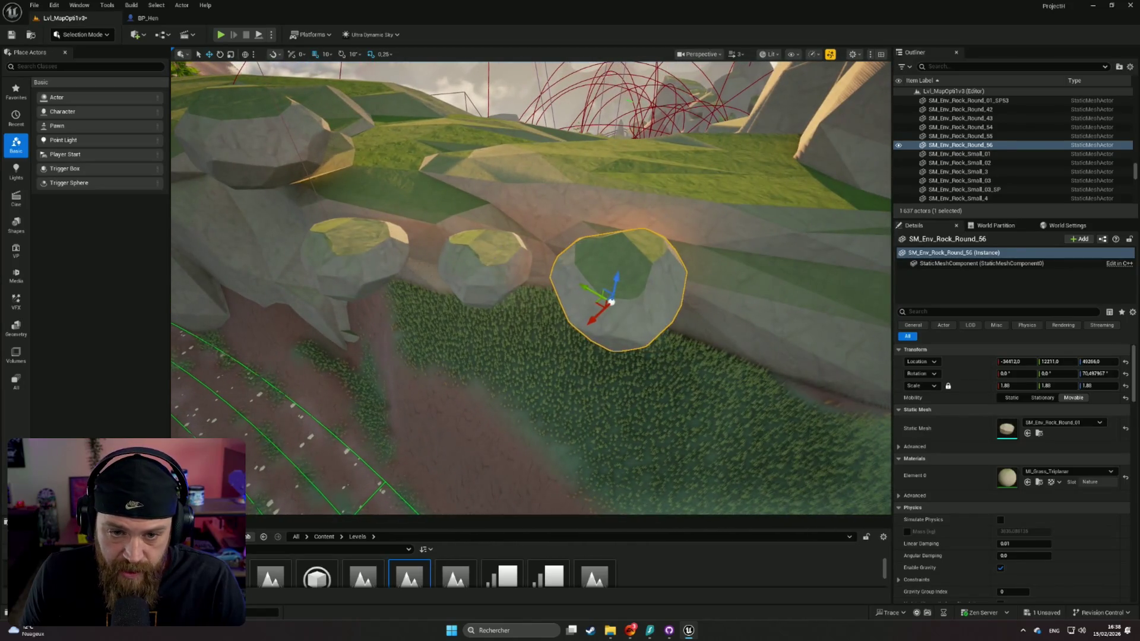
click(480, 261)
mouse_move(458, 293)
mouse_down()
mouse_move(353, 355)
mouse_move(359, 384)
mouse_move(380, 391)
mouse_move(326, 390)
mouse_up()
key(e)
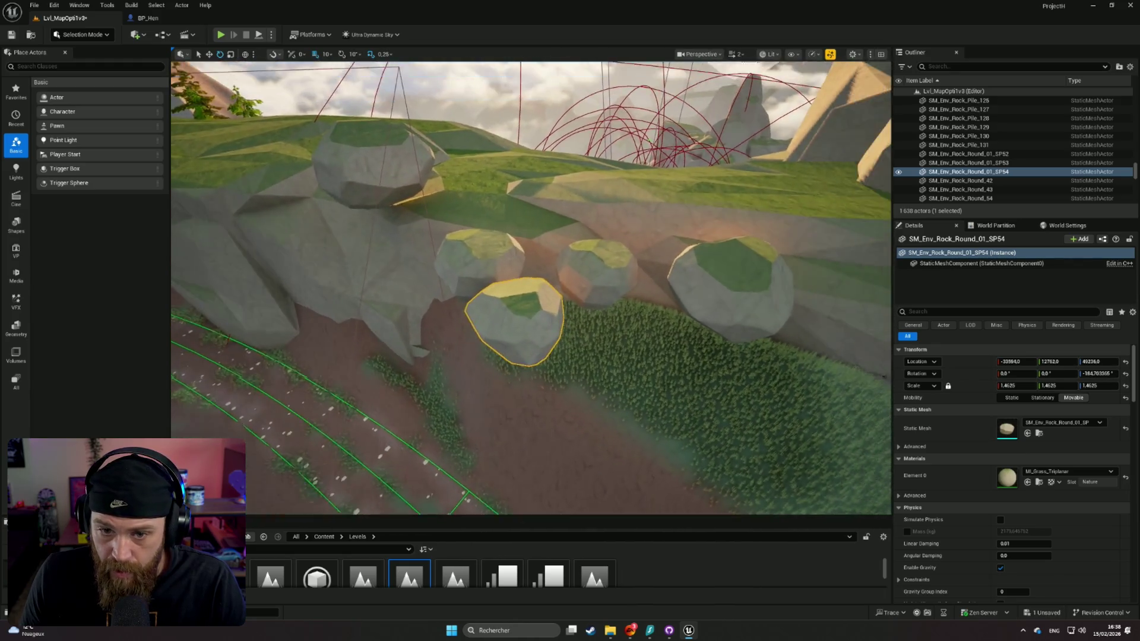
drag(1012, 392, 767, 345)
key(w)
mouse_move(531, 337)
mouse_down()
mouse_move(620, 271)
mouse_move(538, 213)
mouse_move(555, 222)
mouse_move(552, 182)
mouse_move(552, 267)
mouse_move(594, 279)
mouse_move(590, 221)
mouse_move(601, 212)
mouse_move(695, 229)
mouse_up()
scroll(552, 188, down, 3)
Nudge SM_Env_Rock_Round_01_SP53 up and right, then select the small copy SP54
click(590, 267)
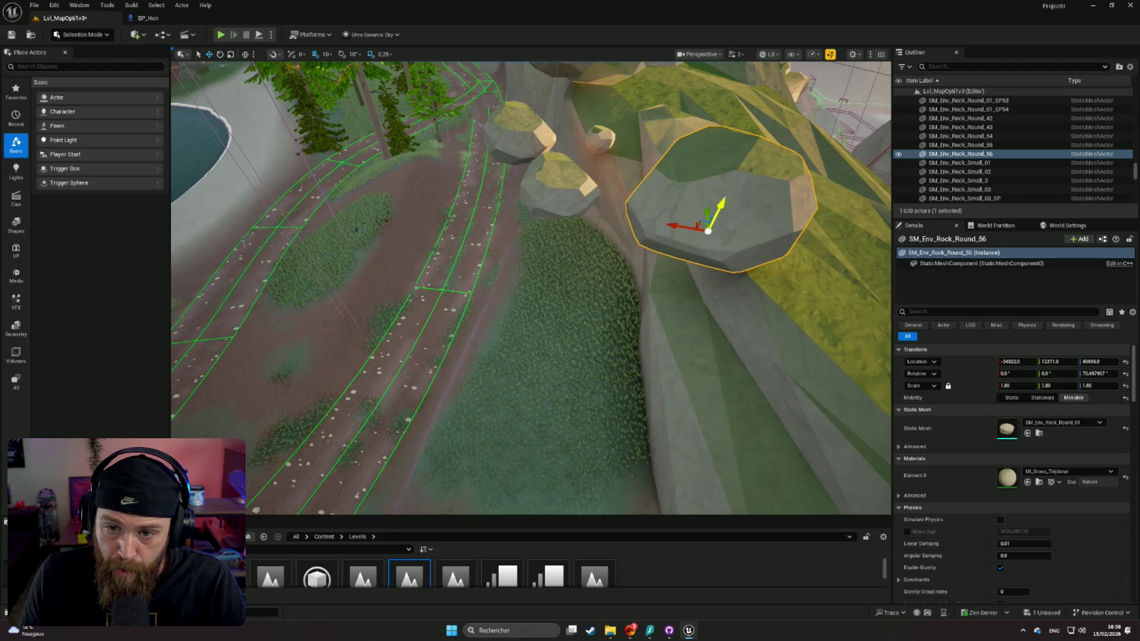
drag(721, 210, 682, 149)
mouse_move(646, 214)
mouse_down()
mouse_move(522, 315)
mouse_move(547, 323)
mouse_move(521, 236)
mouse_move(666, 191)
mouse_move(471, 229)
mouse_move(483, 204)
mouse_move(516, 238)
mouse_move(492, 214)
mouse_move(505, 208)
mouse_move(480, 237)
mouse_up()
click(522, 314)
click(589, 333)
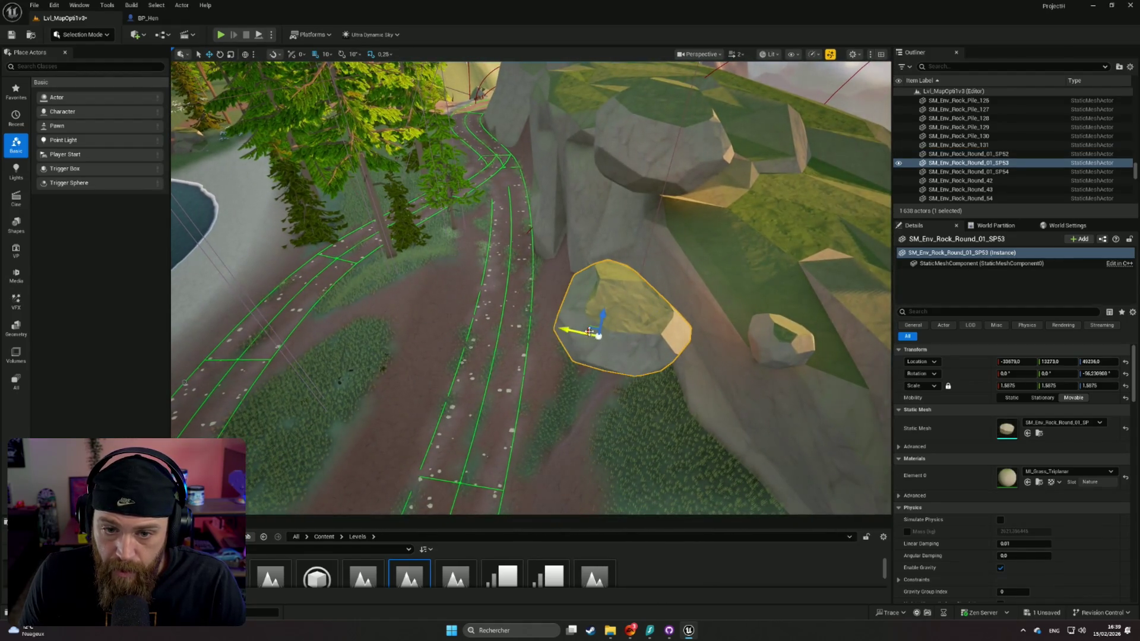
mouse_move(640, 350)
mouse_down()
mouse_move(694, 347)
mouse_move(697, 261)
mouse_up()
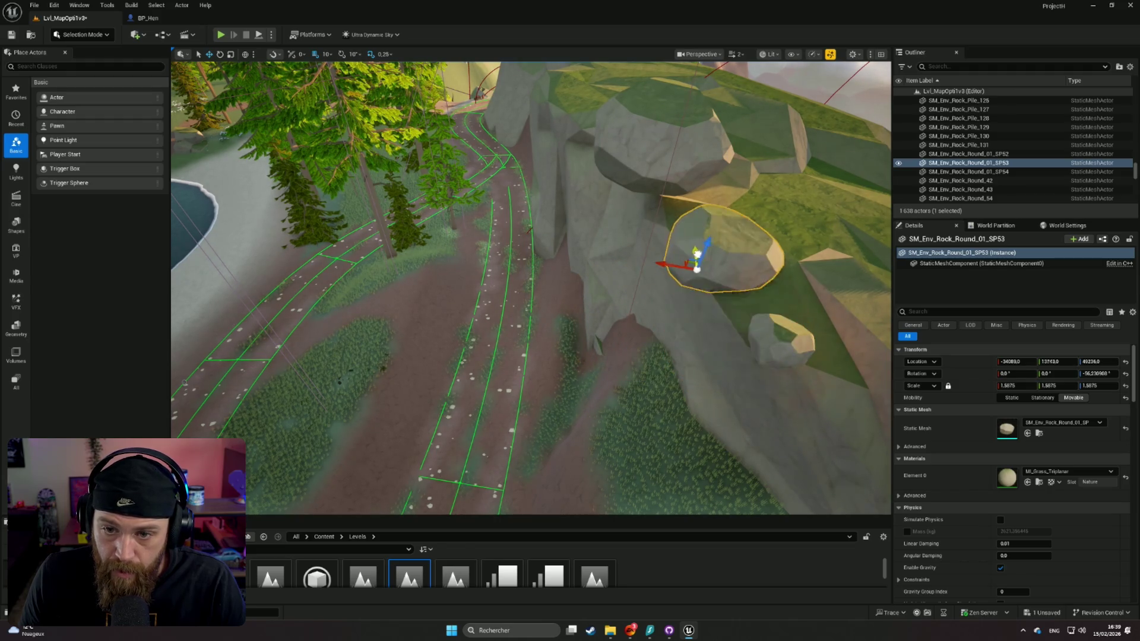
mouse_move(705, 217)
mouse_down()
mouse_move(647, 229)
mouse_move(588, 266)
mouse_move(583, 249)
mouse_move(594, 247)
mouse_move(590, 261)
mouse_move(582, 243)
mouse_move(594, 252)
mouse_move(569, 291)
mouse_move(431, 290)
mouse_up()
scroll(582, 243, down, 2)
click(567, 276)
scroll(431, 290, down, 10)
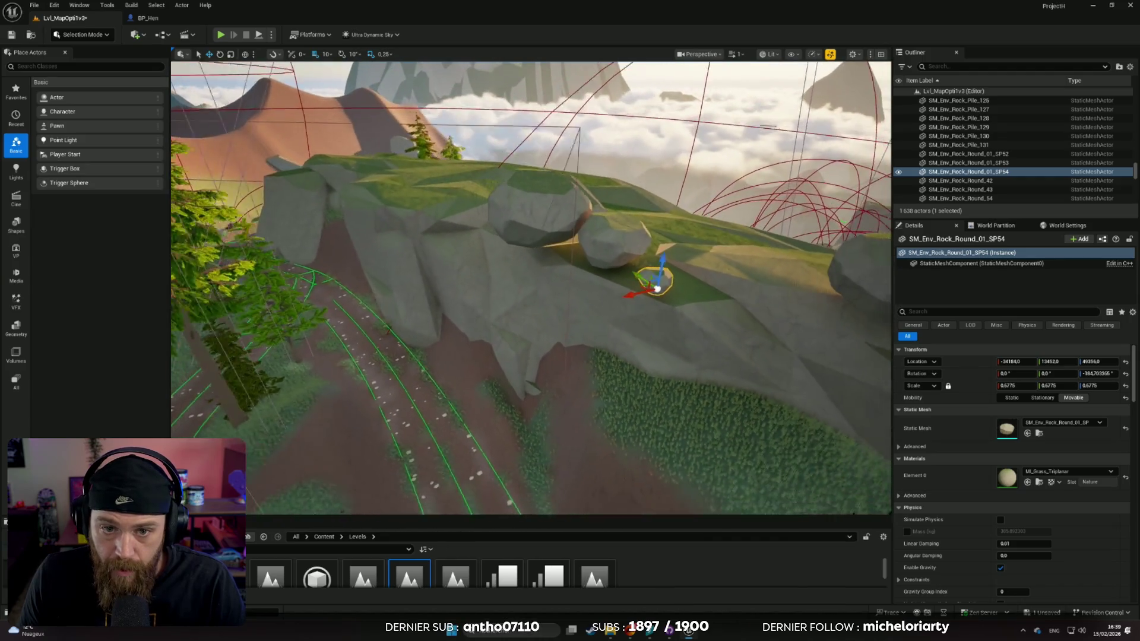
scroll(385, 314, up, 8)
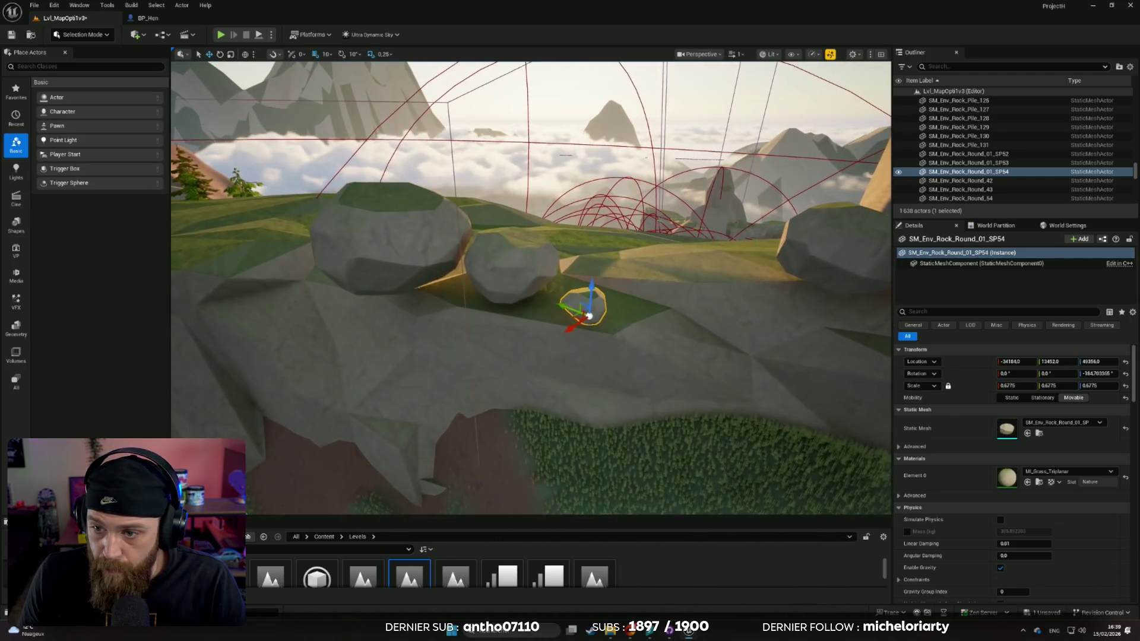
Give SM_Env_Rock_Round_55 a mass override of 10000 kg
click(455, 221)
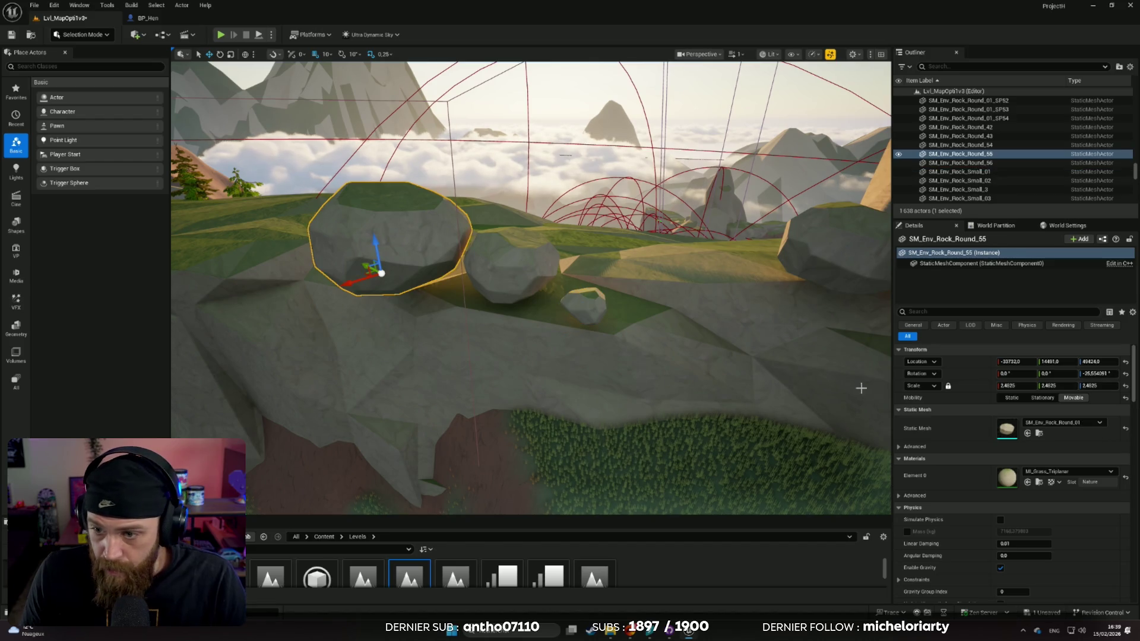
scroll(977, 421, down, 8)
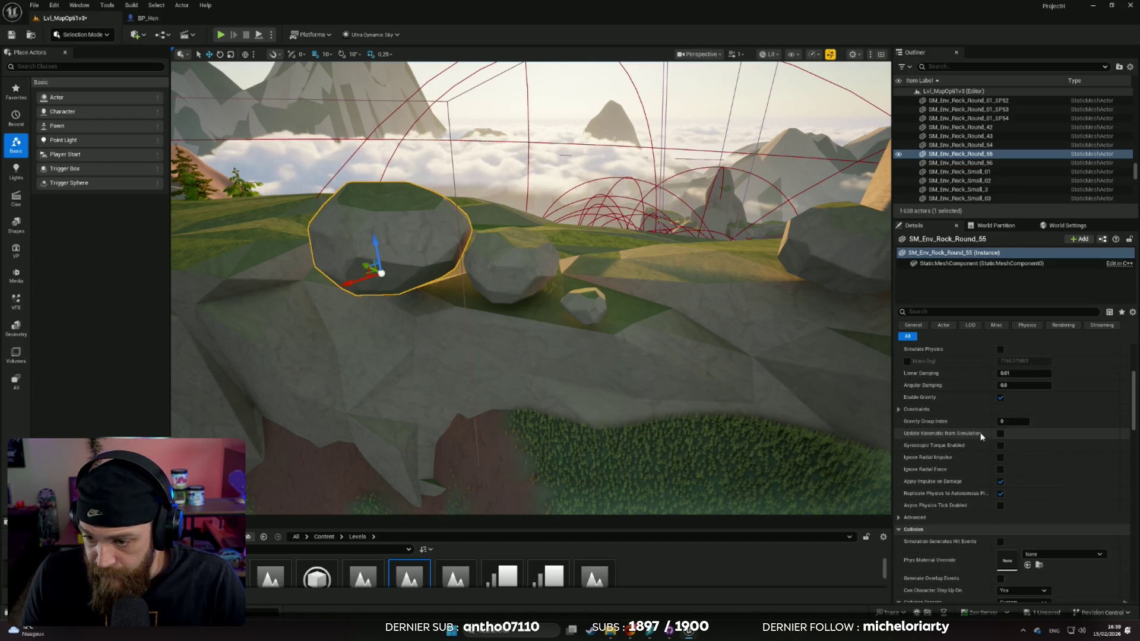
scroll(976, 430, down, 10)
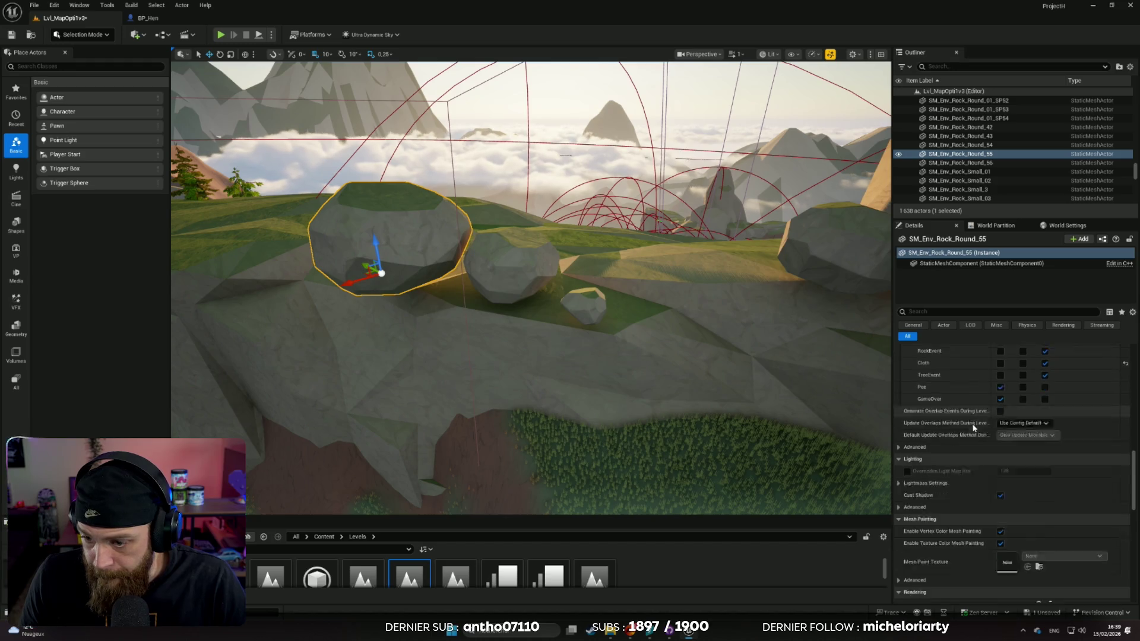
scroll(969, 422, up, 8)
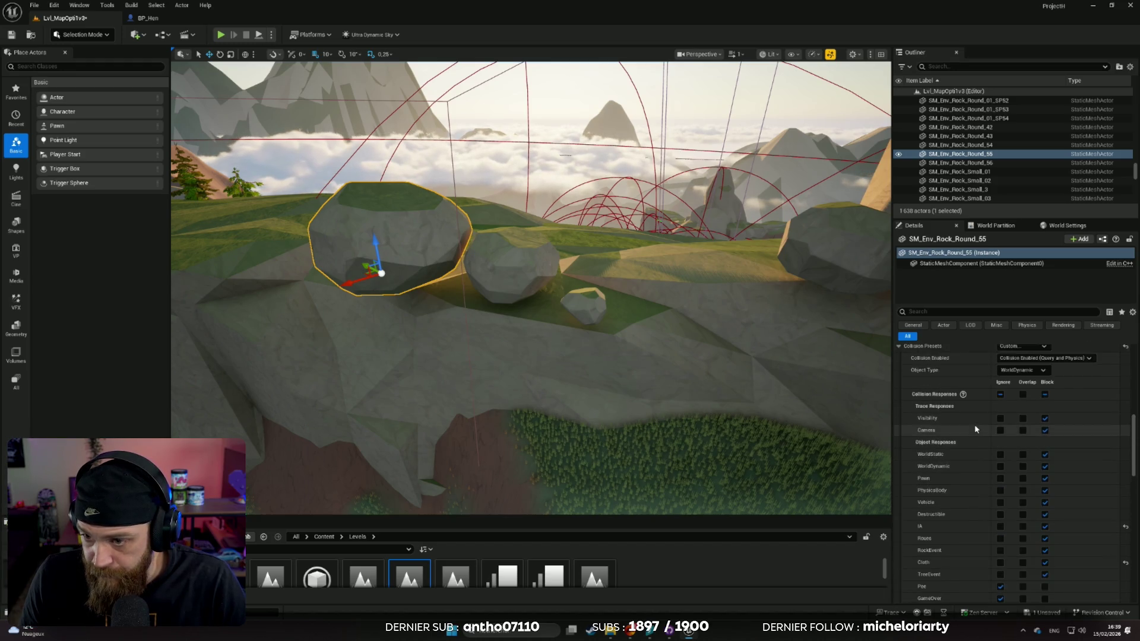
scroll(976, 428, up, 6)
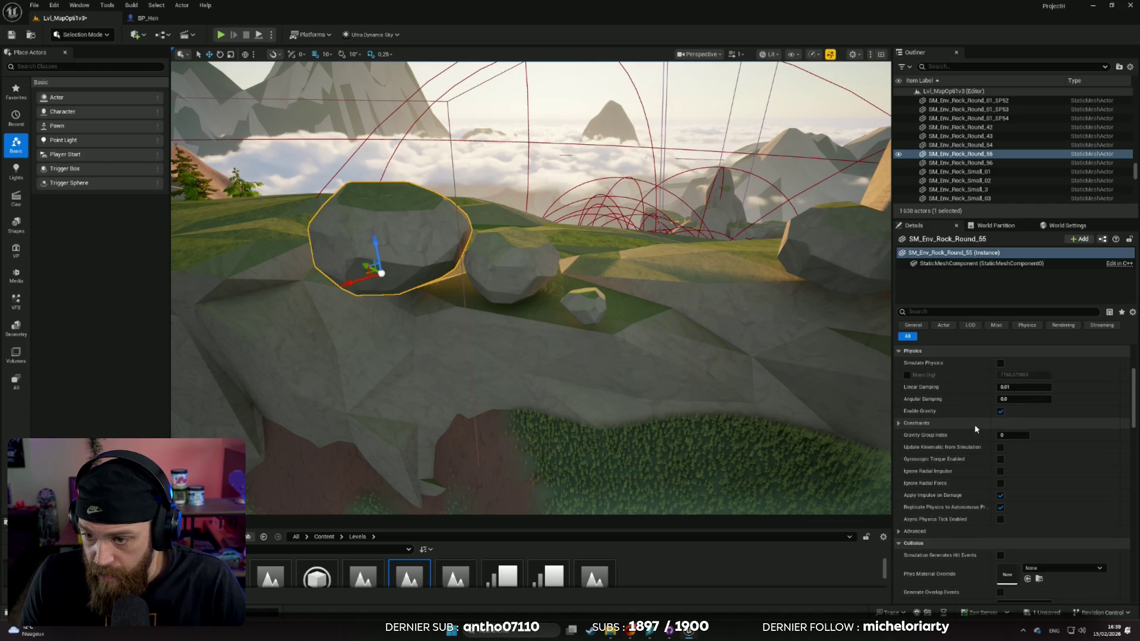
scroll(975, 428, up, 2)
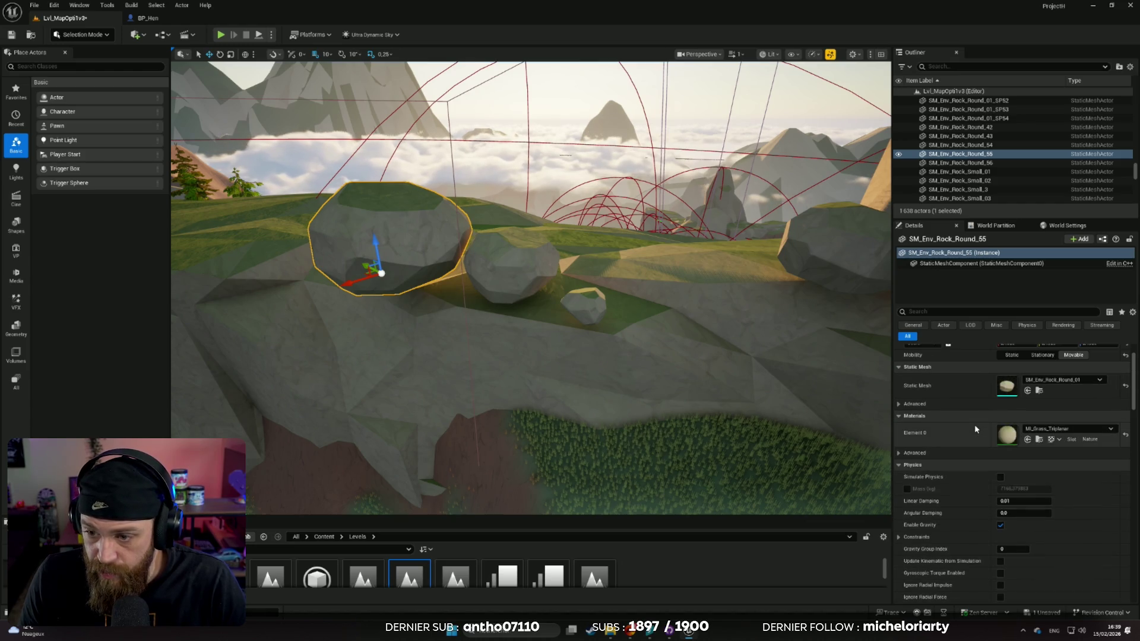
scroll(975, 429, up, 2)
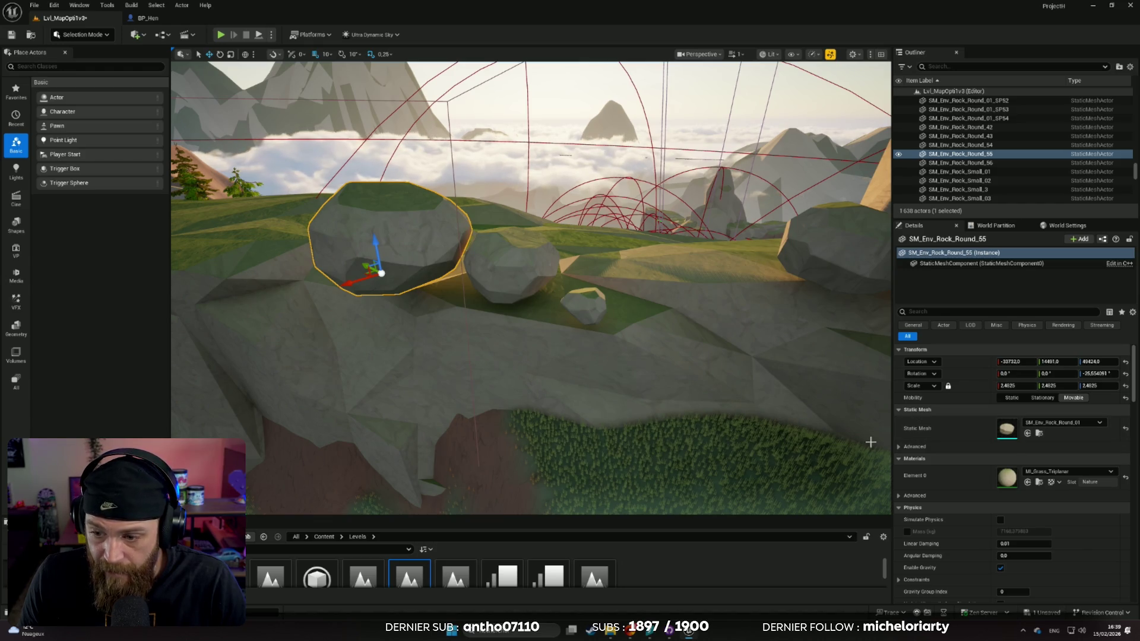
drag(534, 297, 492, 357)
drag(707, 395, 707, 396)
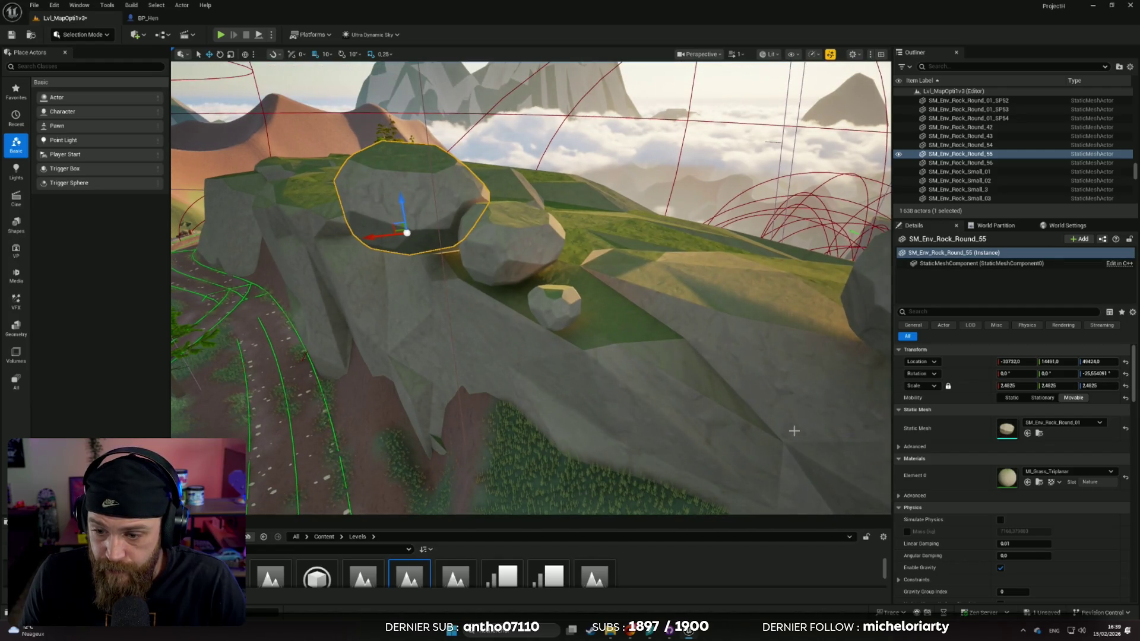
click(906, 532)
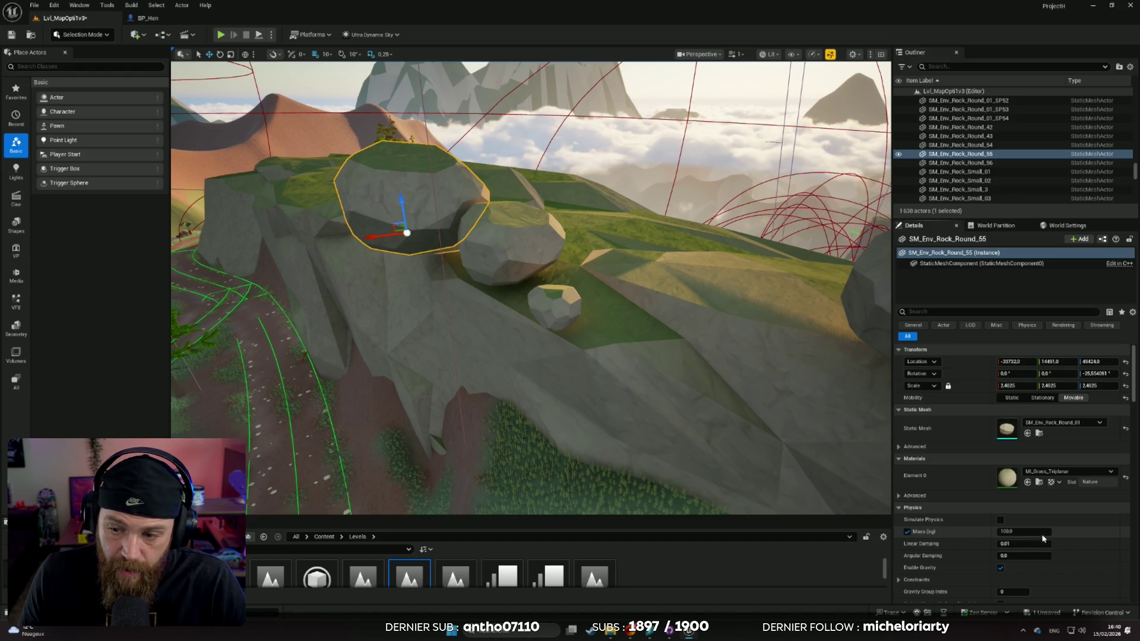
text(10000)
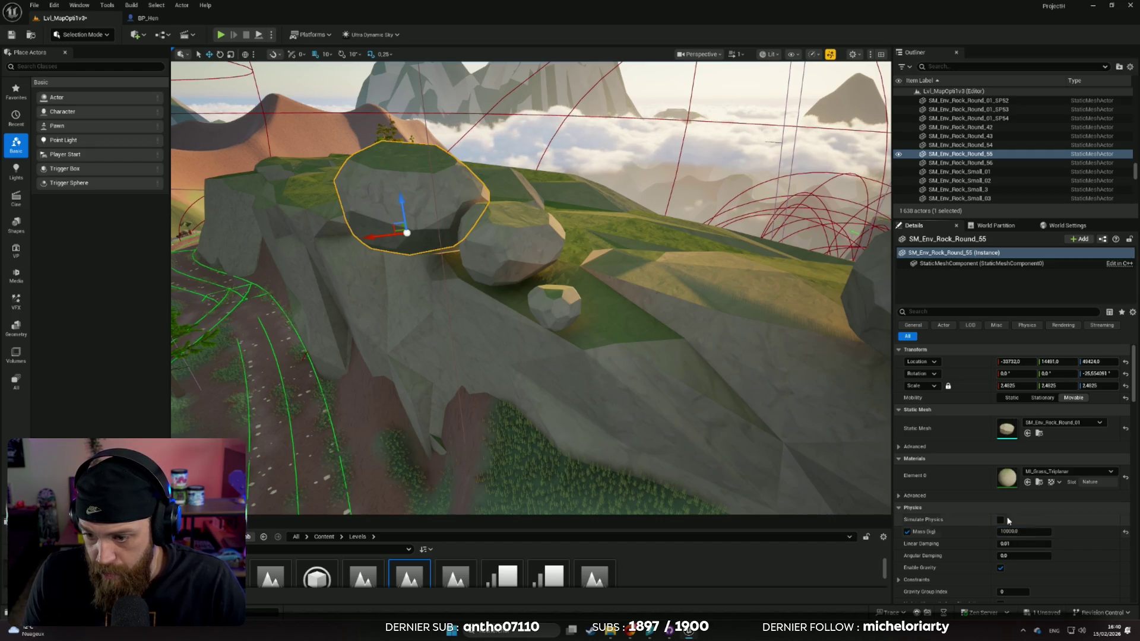
key(Return)
Give SM_Env_Rock_Round_56 a mass override of 5000 kg
click(694, 308)
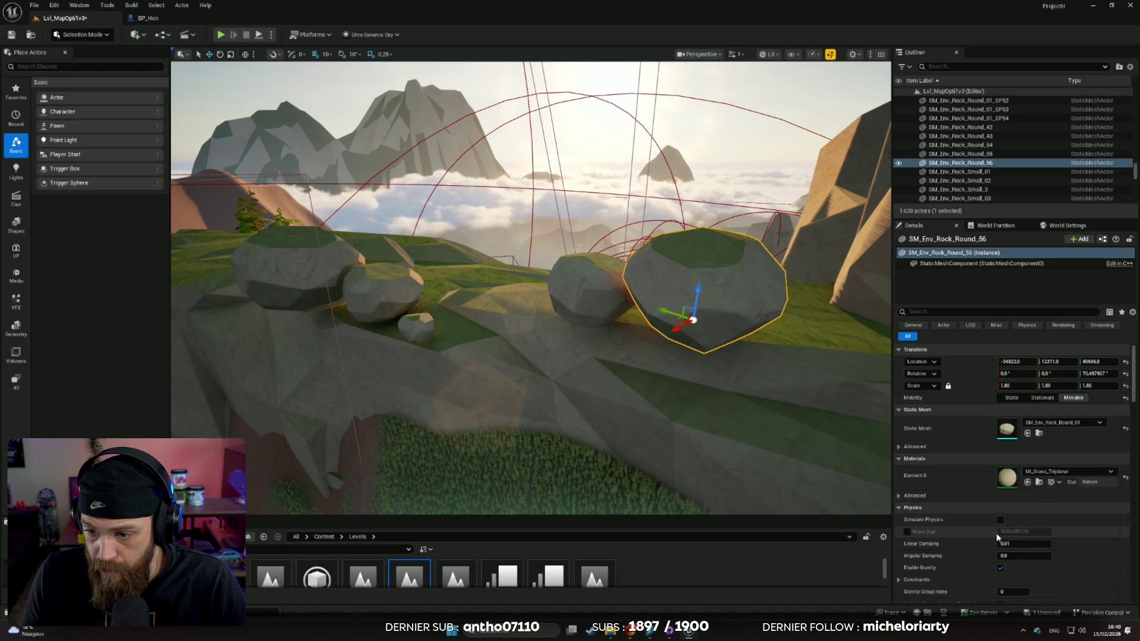
click(907, 532)
click(1020, 532)
text(5000)
key(Return)
Select the small rock SM_Env_Rock_Round_01_SP54 and frame it, moving along the path
click(415, 324)
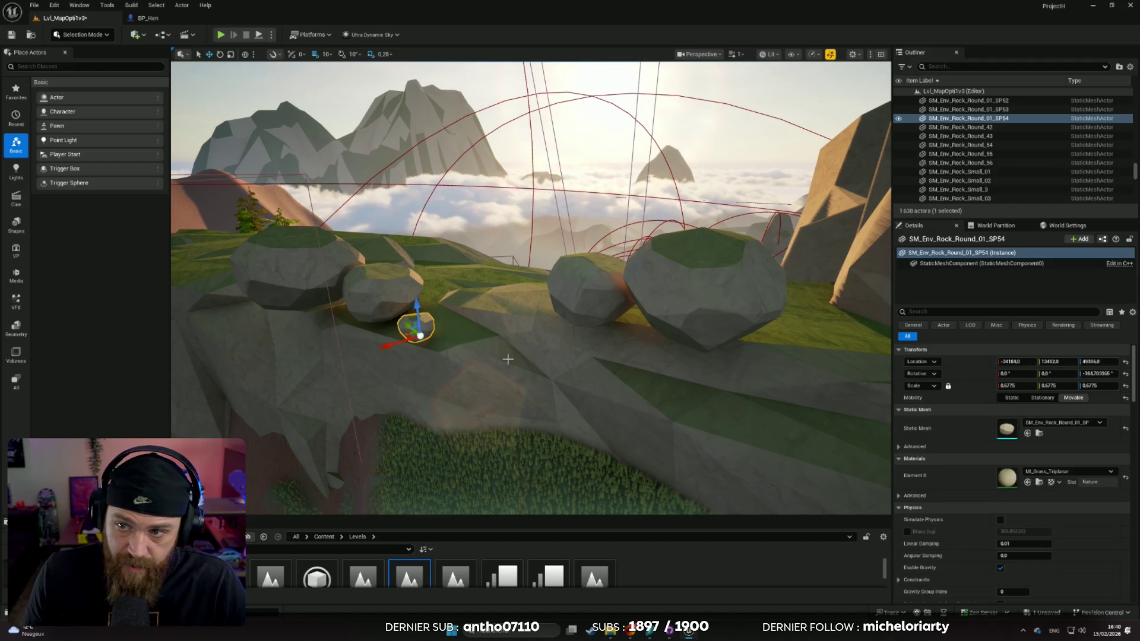
key(f)
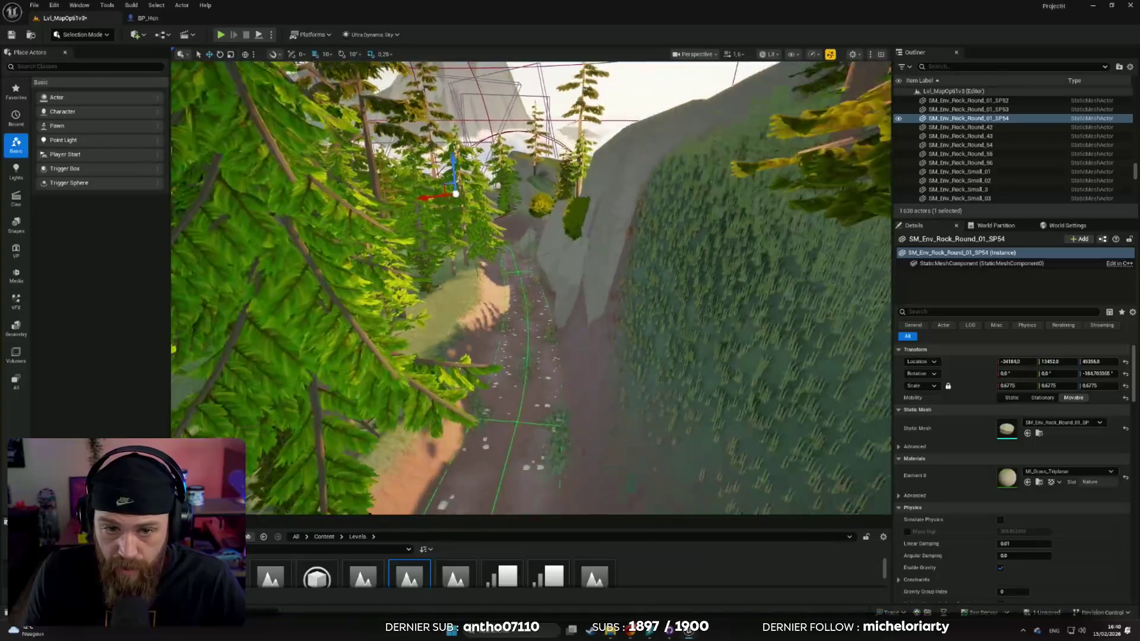
drag(564, 320, 563, 320)
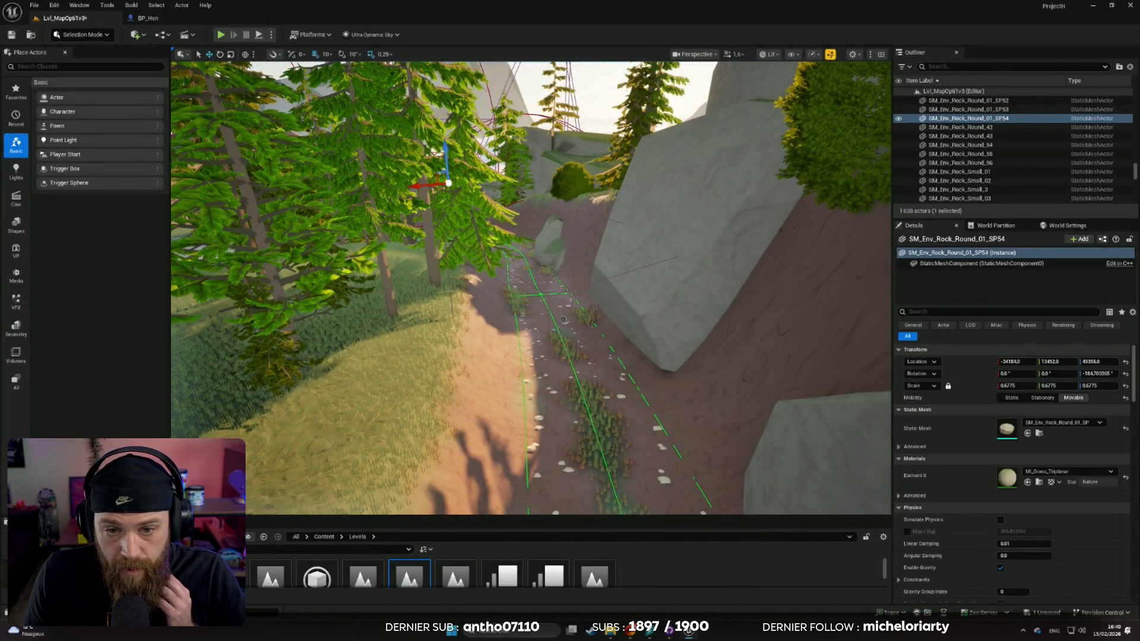
Select BP_StartEvent on the forest path to view its 4-element Actor to Activate list
click(564, 320)
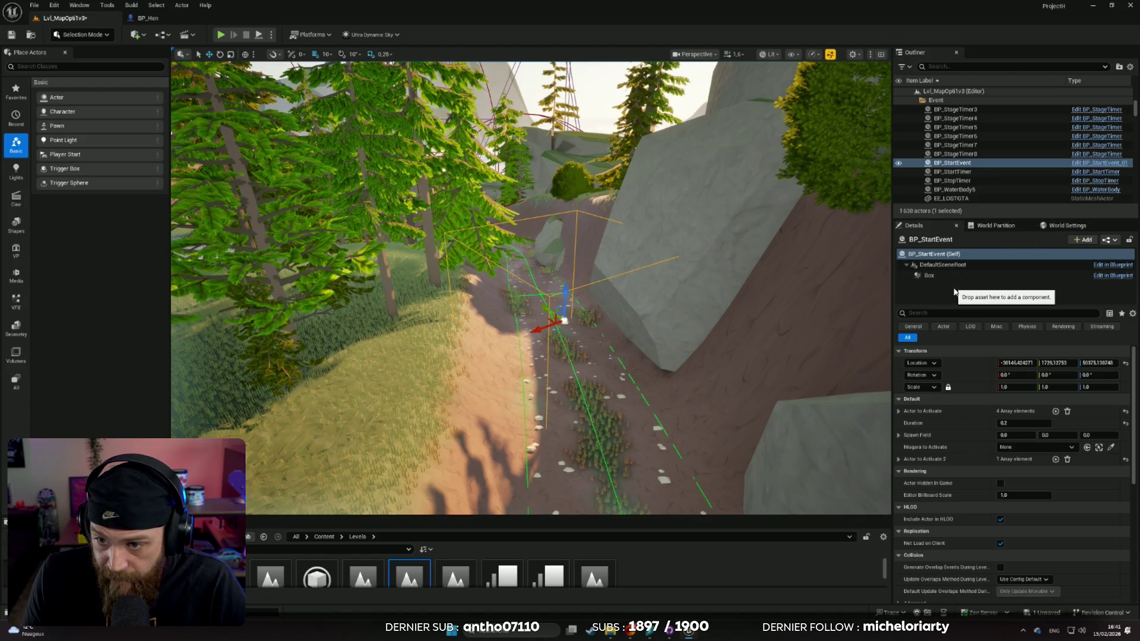
Cycle the Details filters back to All and expand the Actor to Activate list of rocks
scroll(980, 436, down, 1)
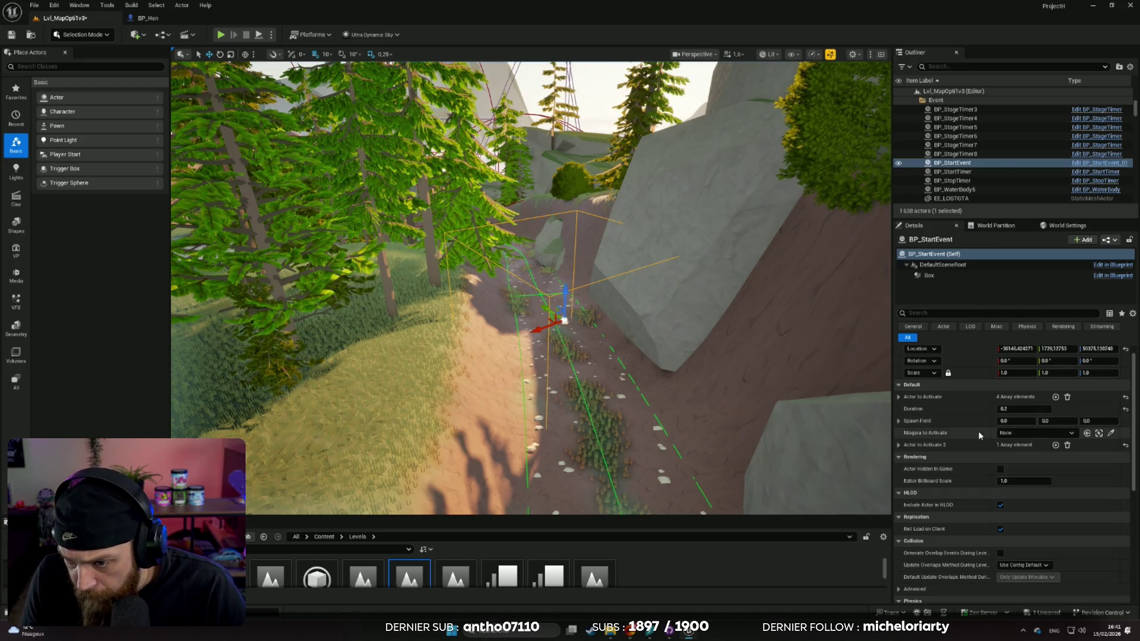
scroll(989, 432, up, 1)
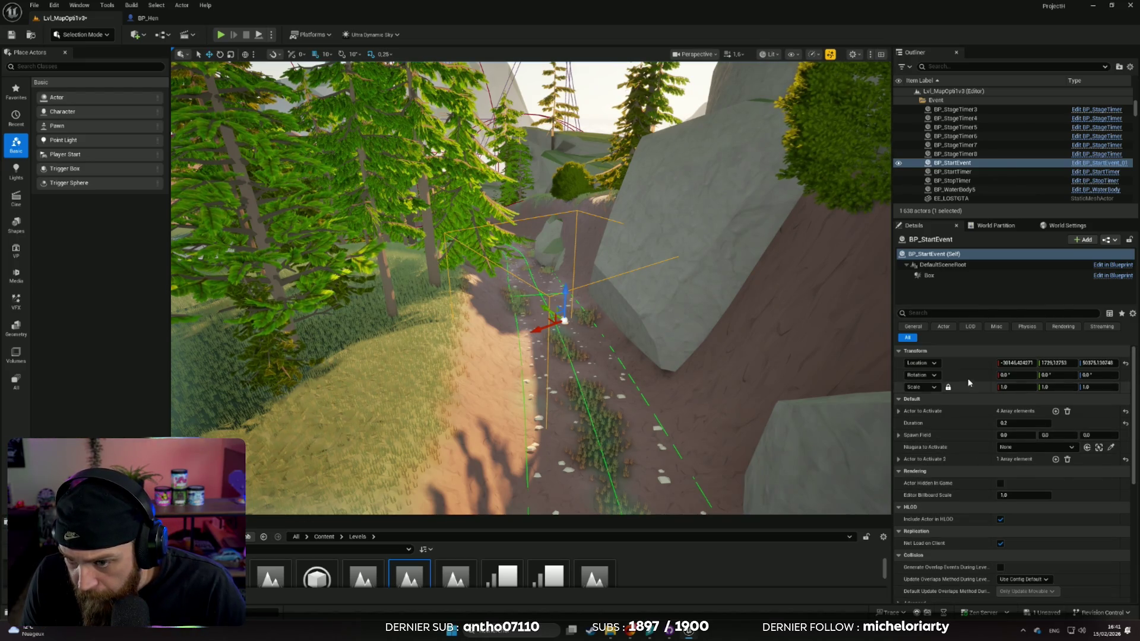
click(944, 327)
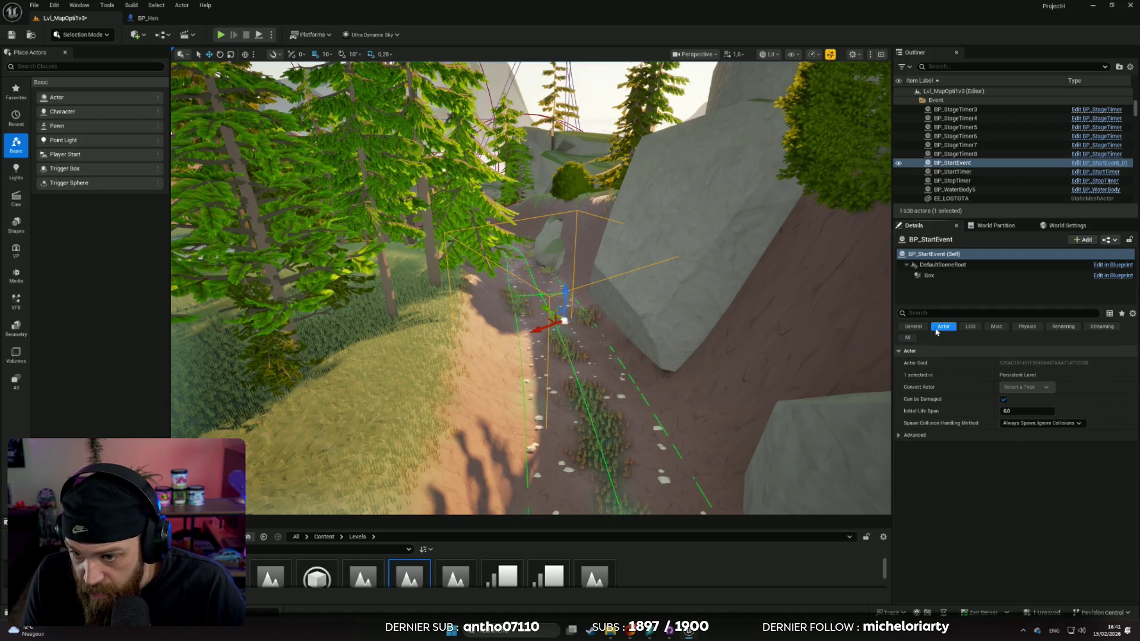
click(924, 330)
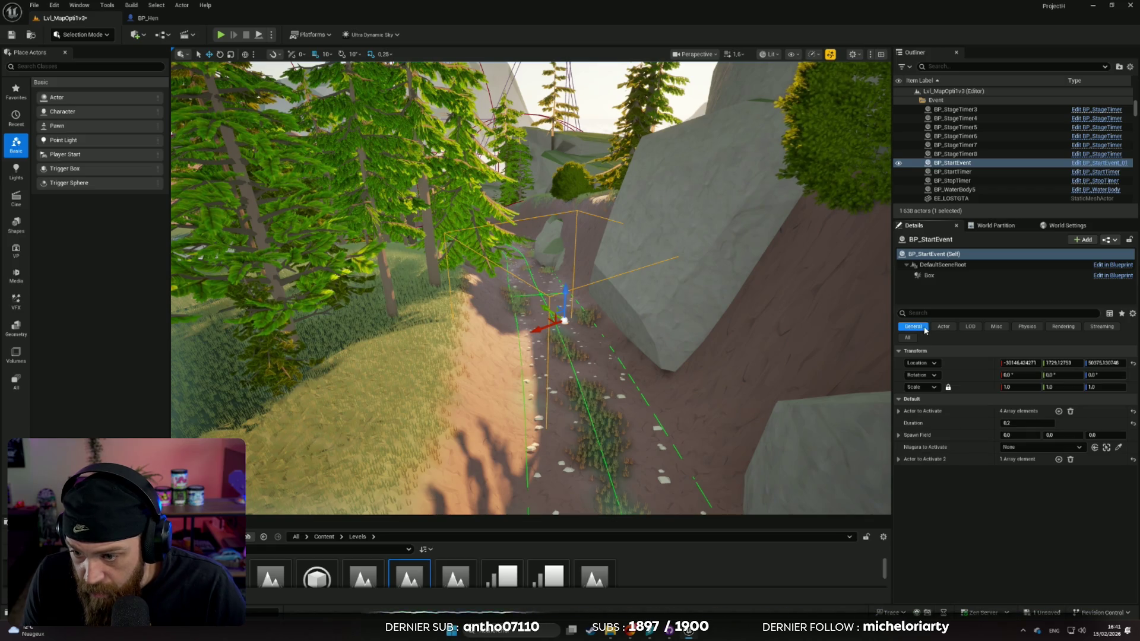
click(907, 337)
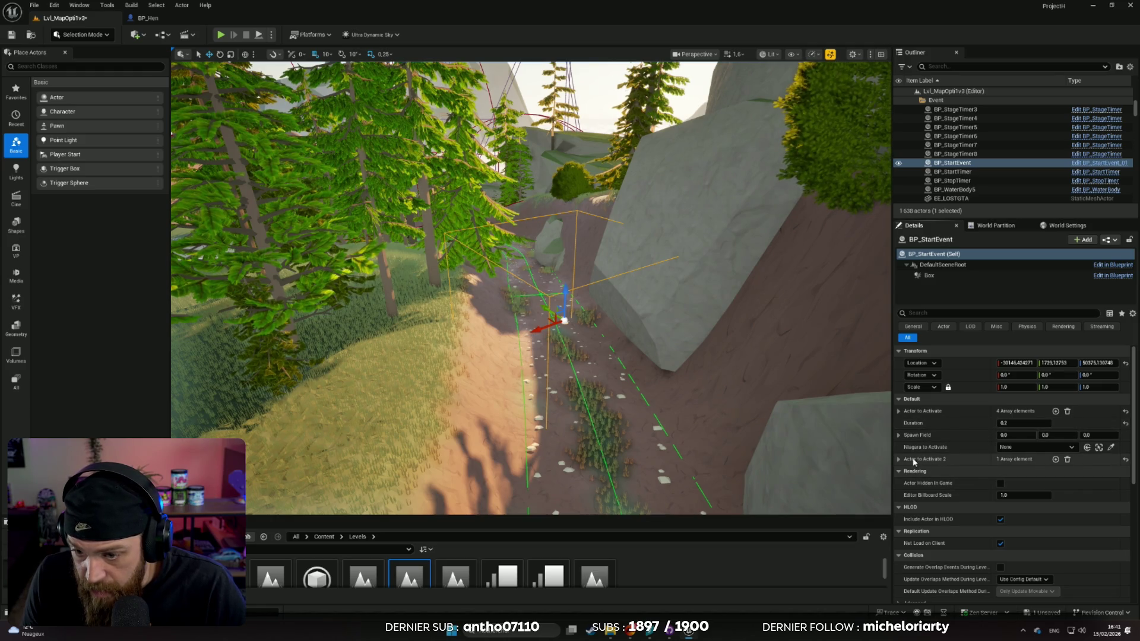
scroll(986, 445, down, 1)
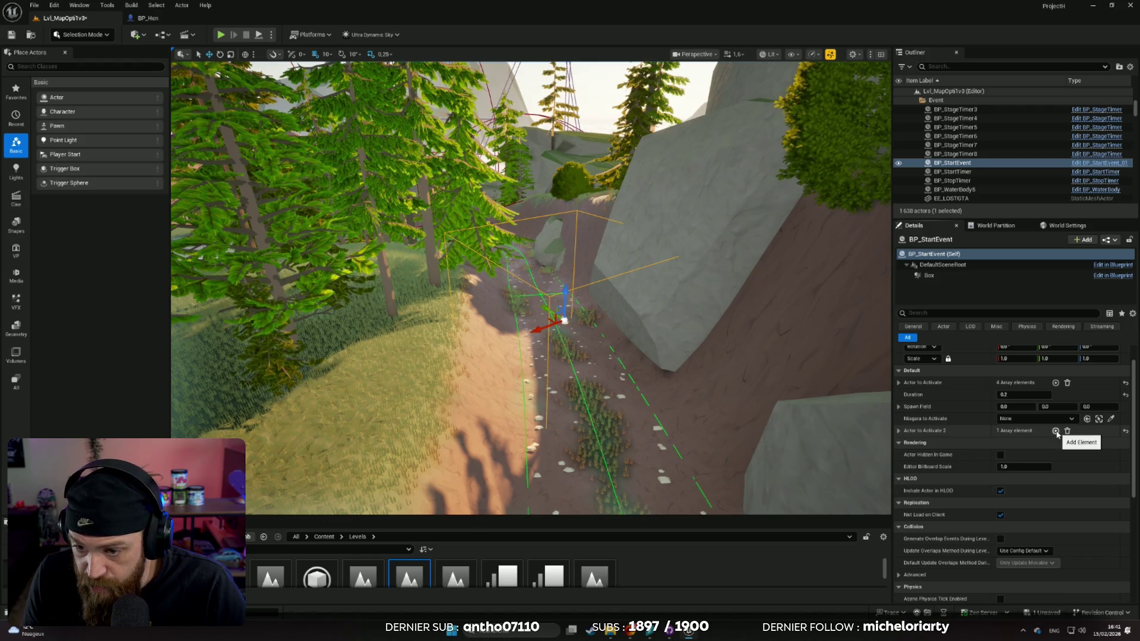
click(899, 430)
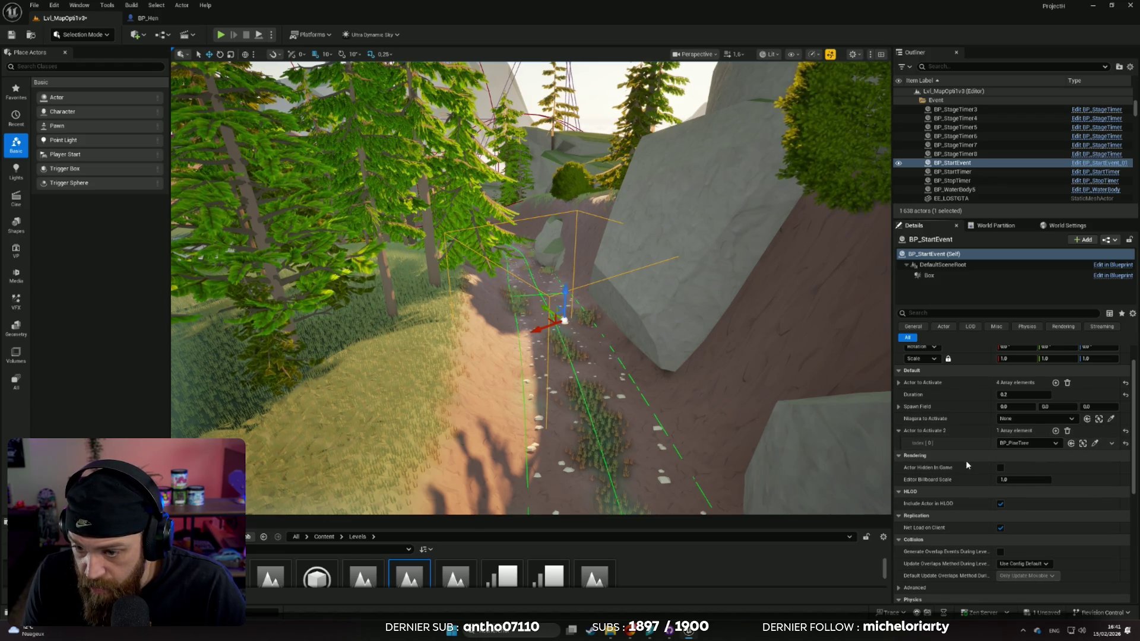
scroll(967, 465, down, 1)
scroll(1021, 443, up, 1)
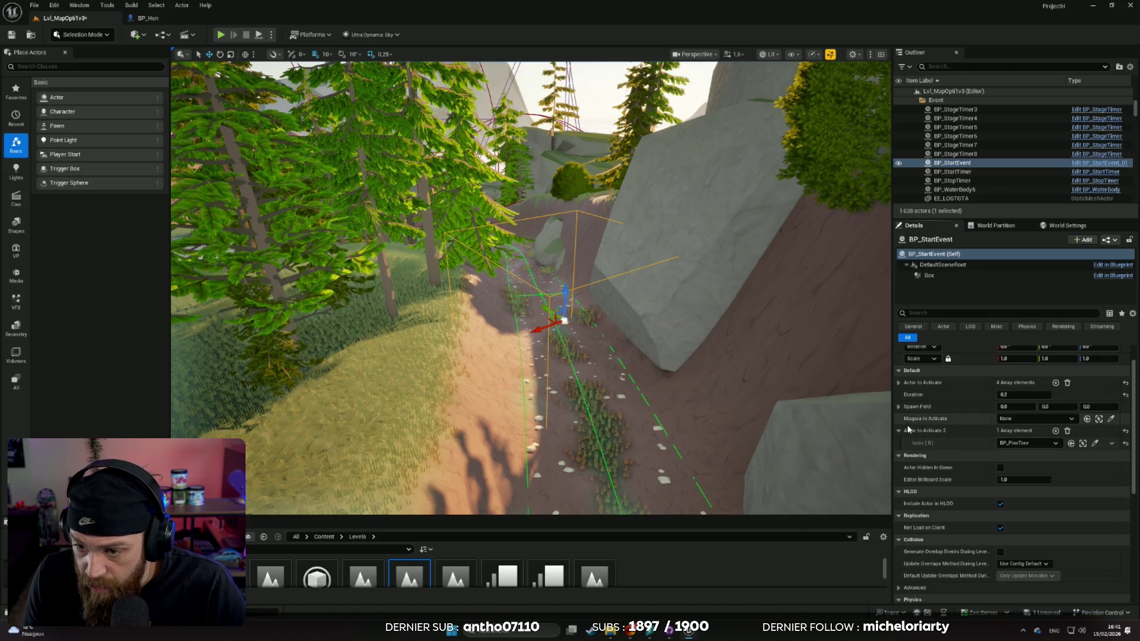
click(900, 382)
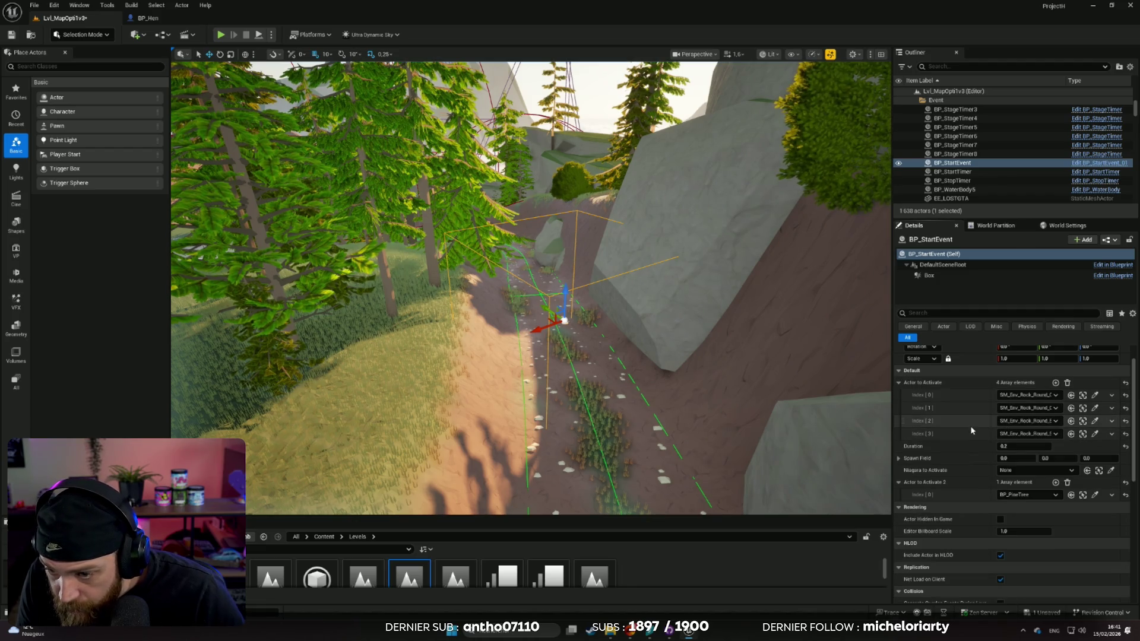
Add a fifth Actor to Activate element and eyedrop the ridge boulder into Index [4]
click(1056, 382)
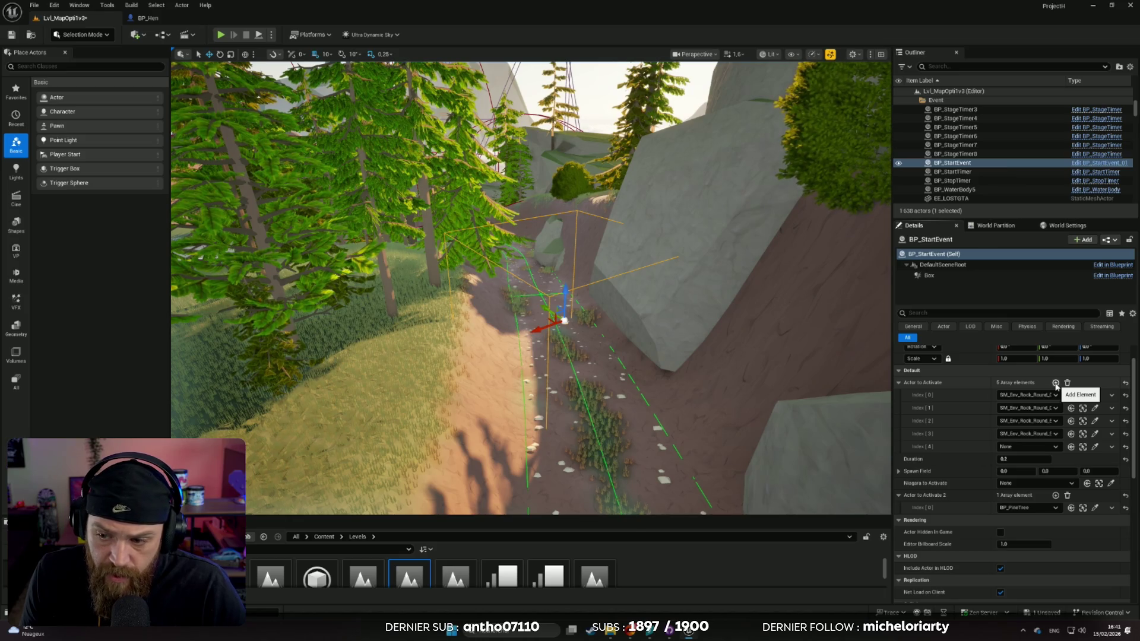
drag(534, 297, 549, 208)
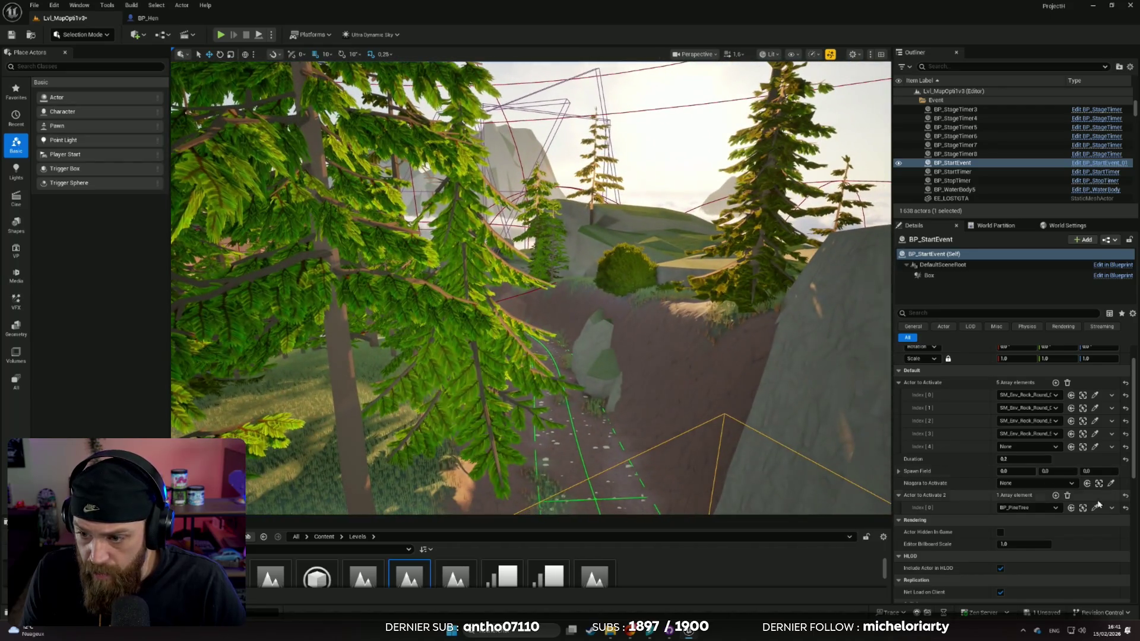
click(1095, 447)
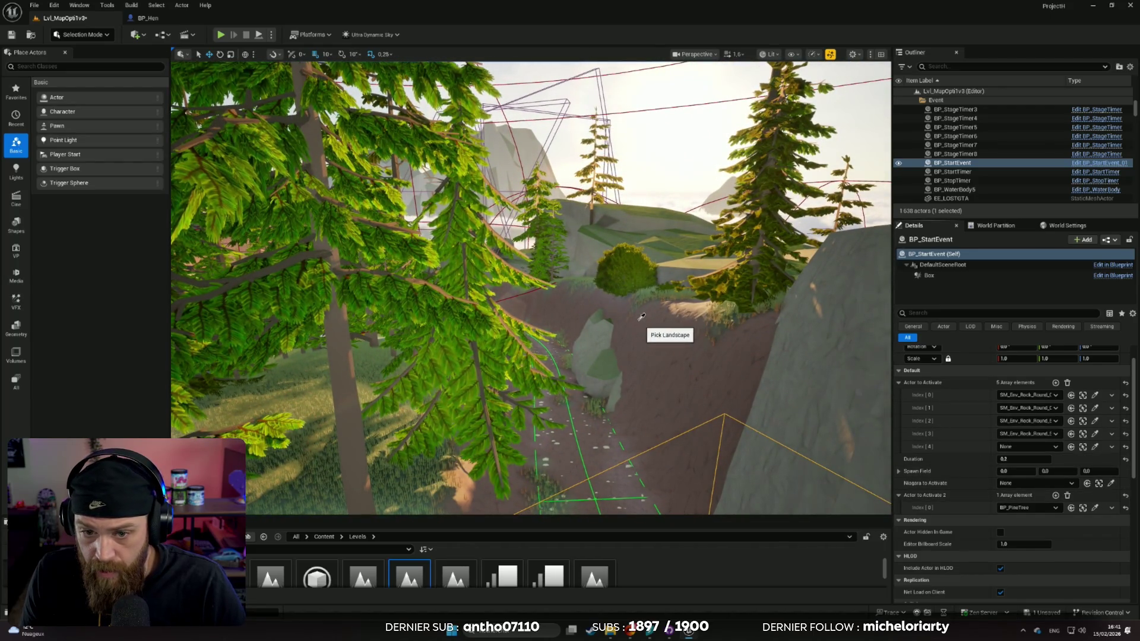
scroll(612, 315, down, 10)
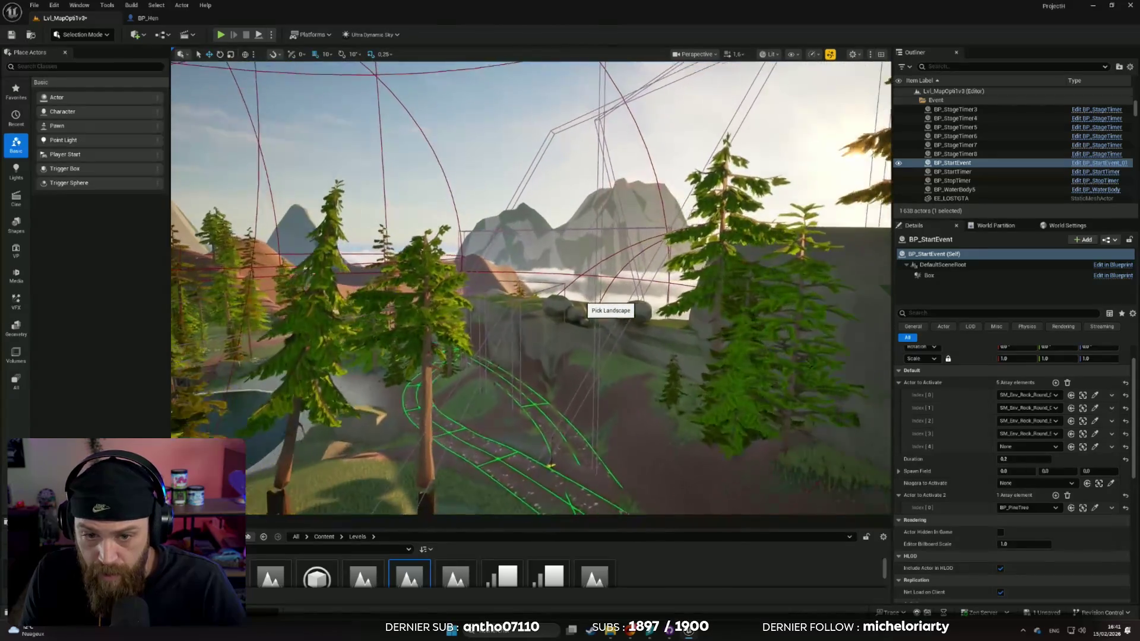
scroll(588, 304, up, 10)
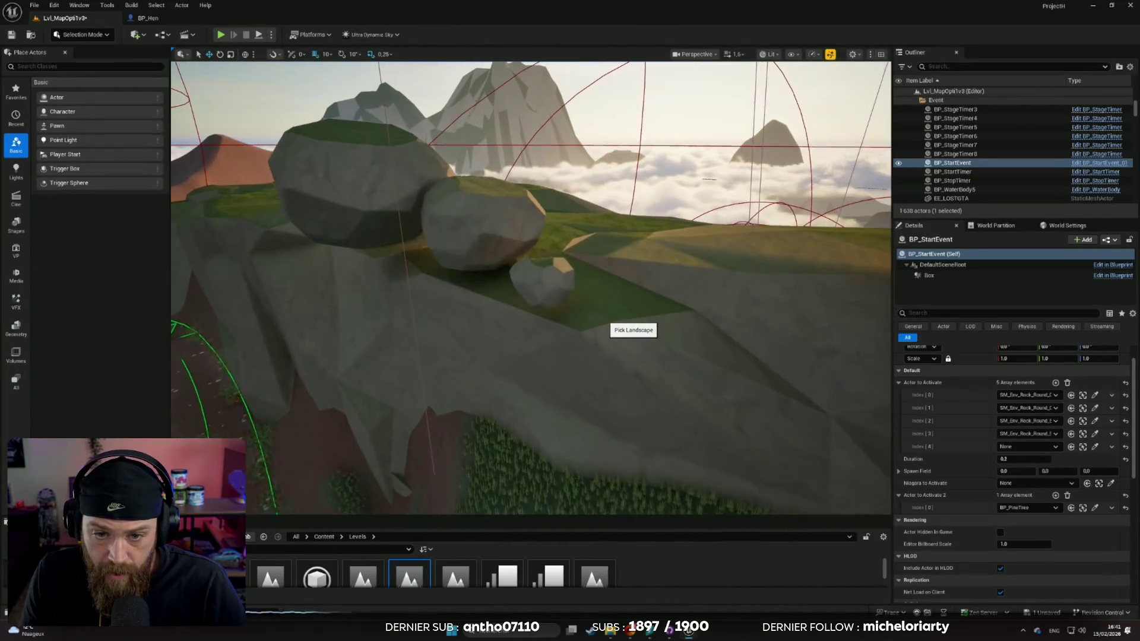
click(550, 279)
scroll(580, 335, down, 10)
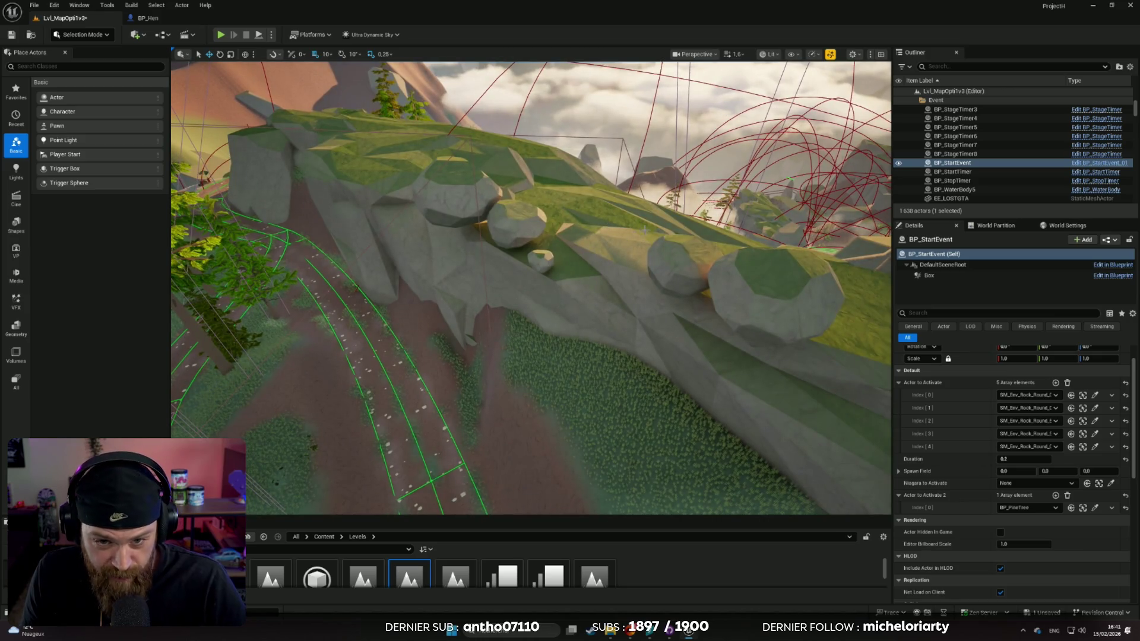
scroll(605, 358, up, 3)
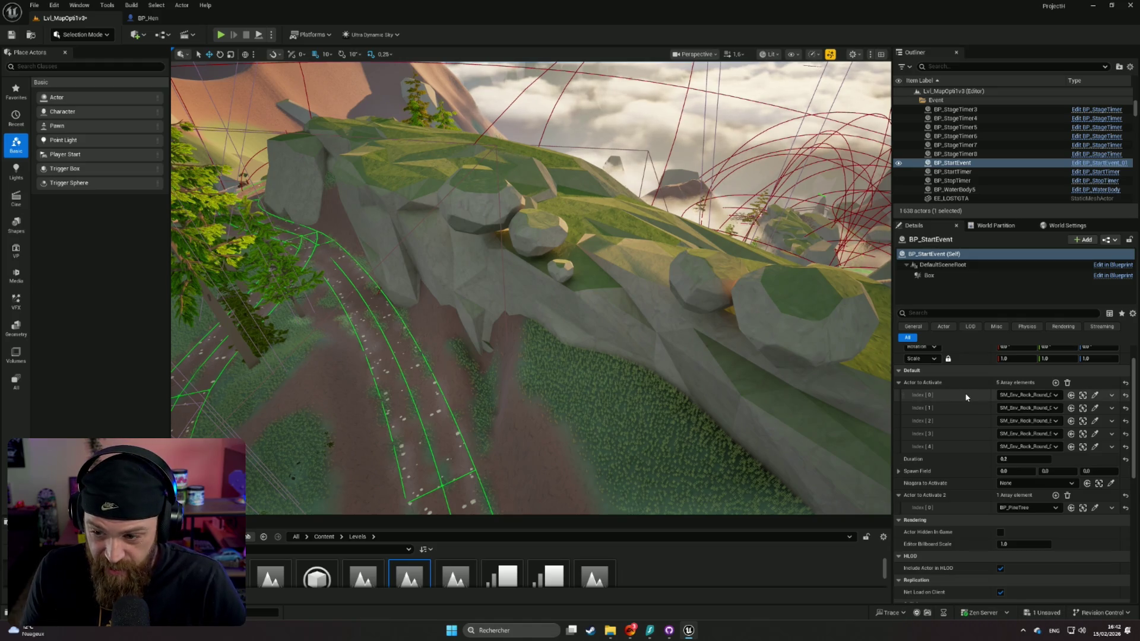
Start Play-In-Editor, walk forward to the door, and go outside
click(220, 36)
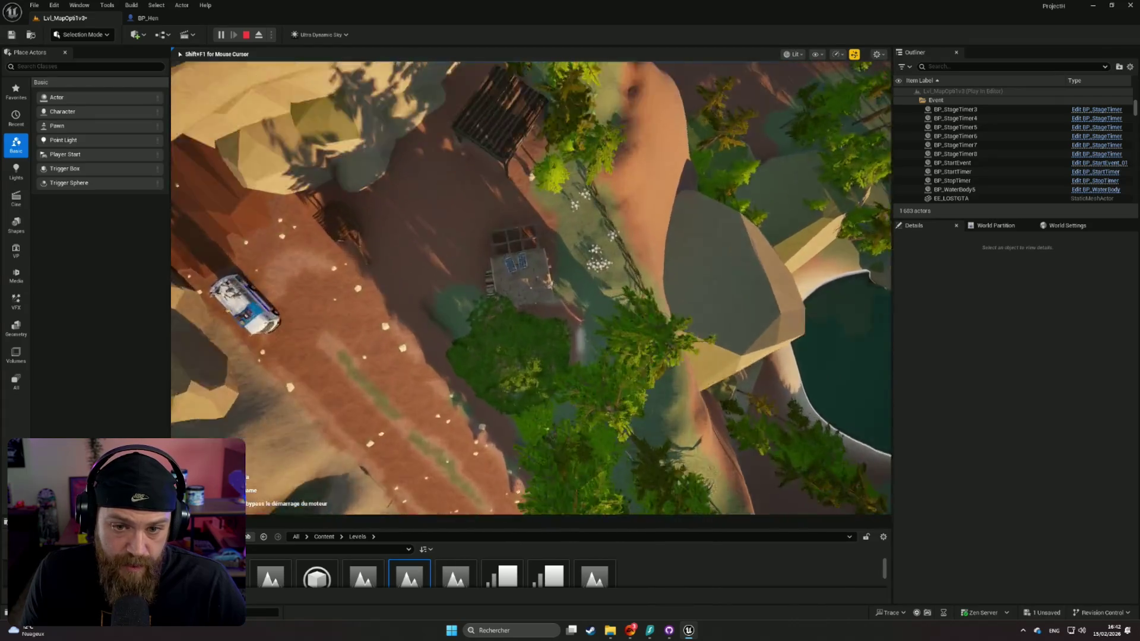
key(w)
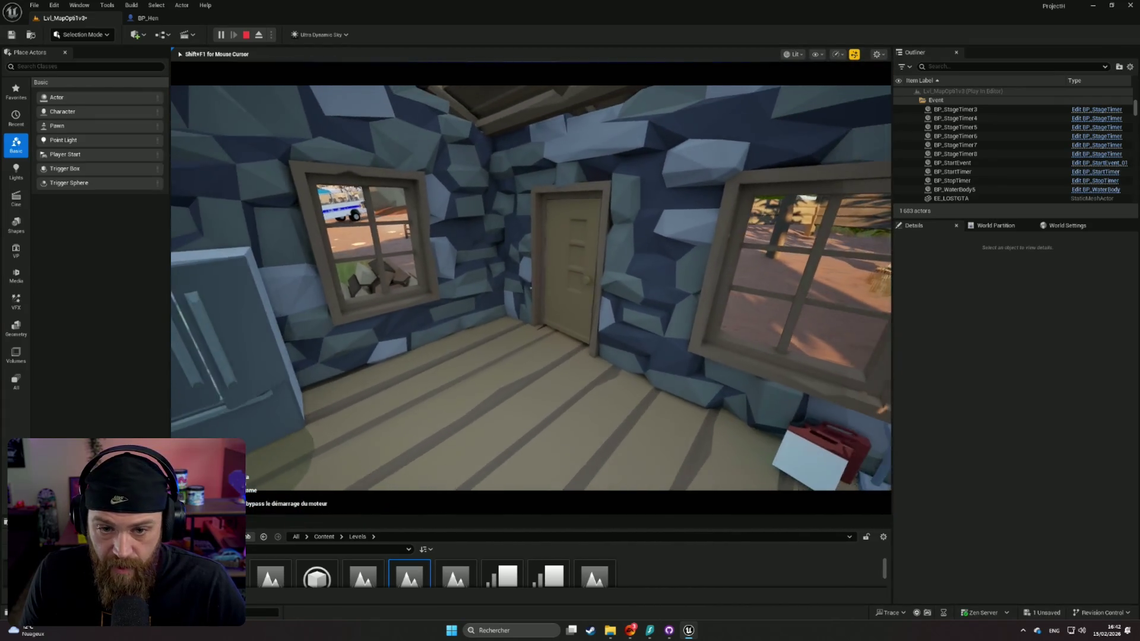
key(e)
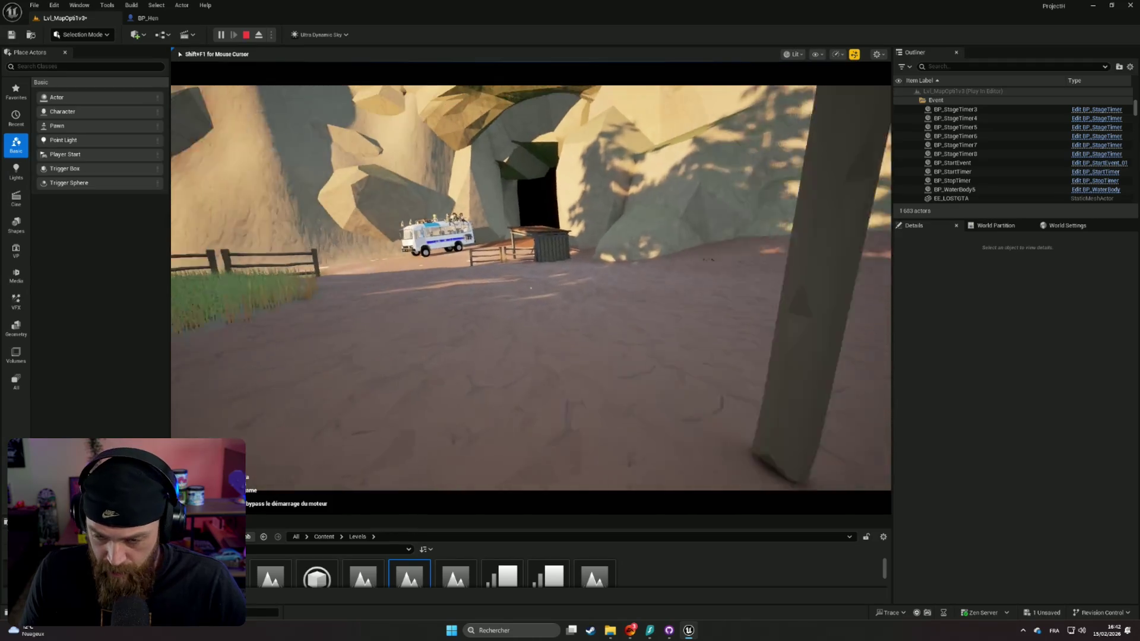